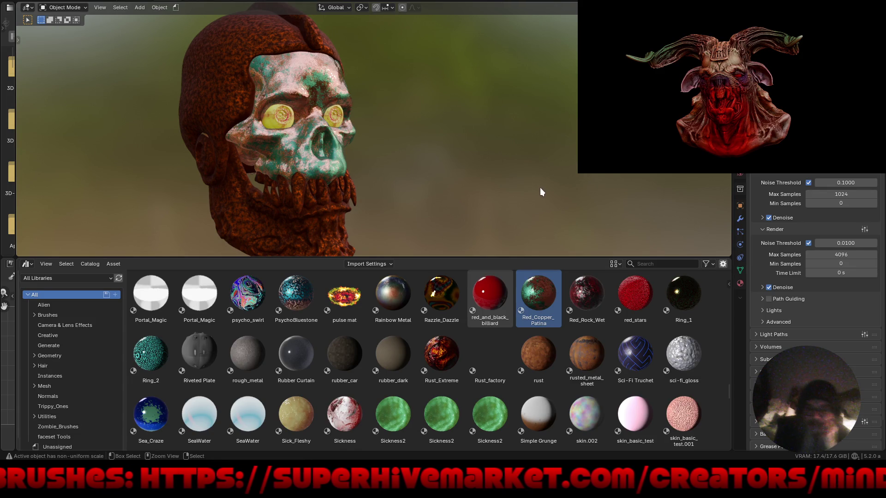
Step: Apply Sickness2 to the skull face, check it from the front, then replace it with Sick_Fleshy
mouse_move(442, 414)
mouse_down()
mouse_move(353, 218)
mouse_move(395, 319)
mouse_move(295, 159)
mouse_move(299, 113)
mouse_up()
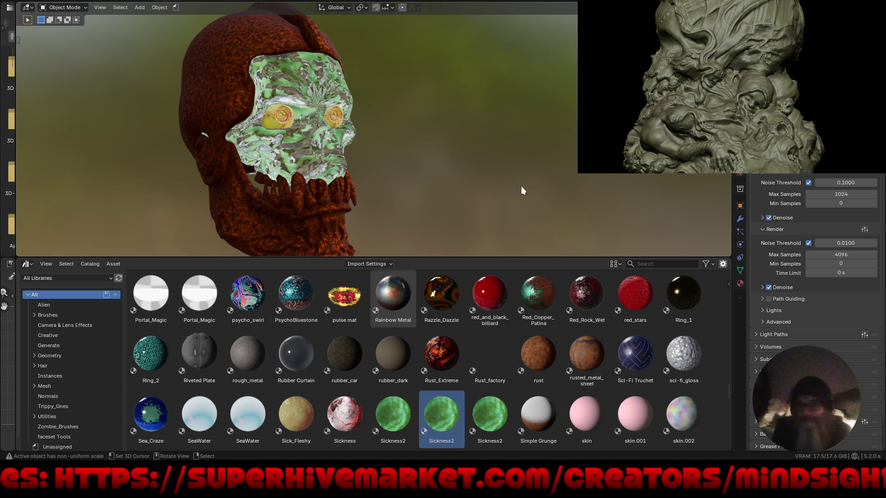
key(KP_1)
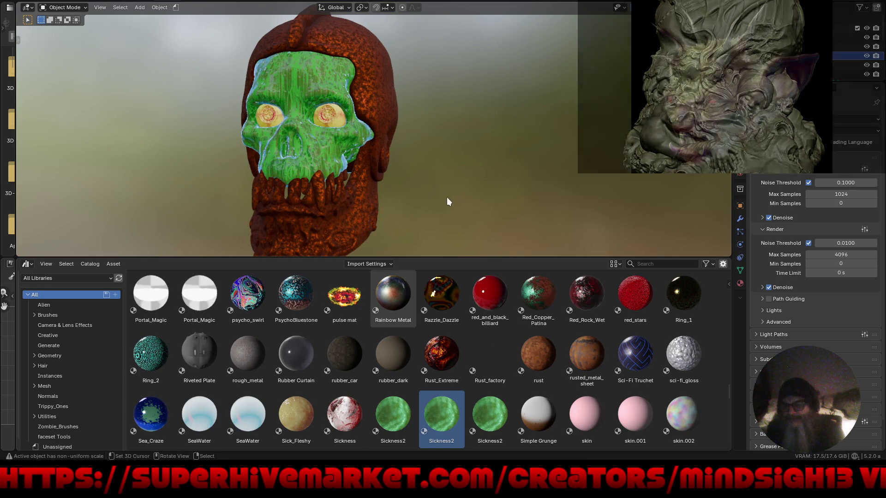
key(KP_4)
key(KP_4)
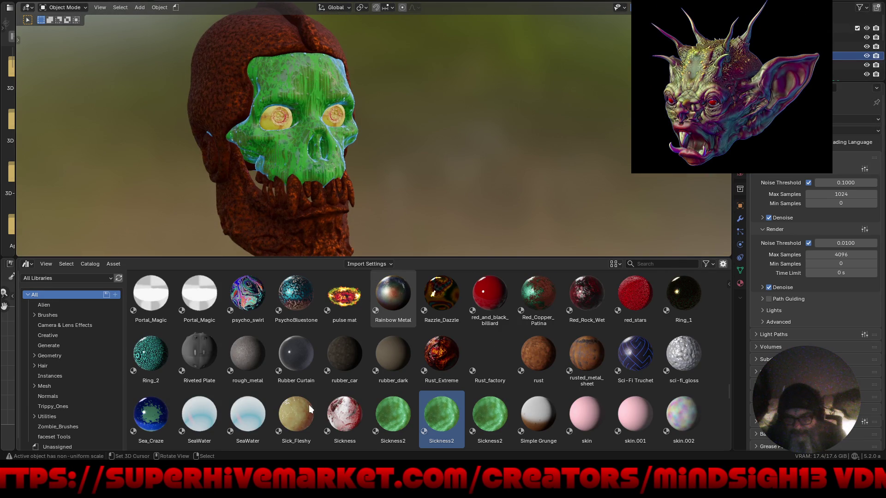
drag(295, 415, 292, 134)
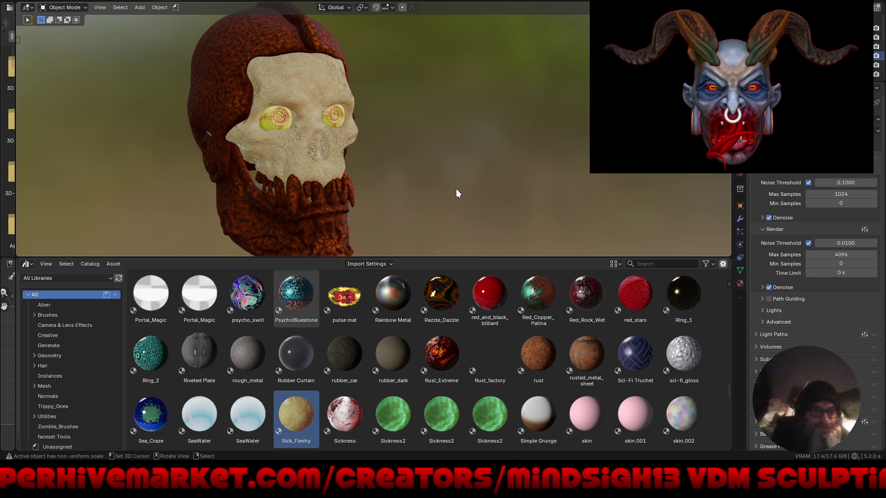
click(27, 263)
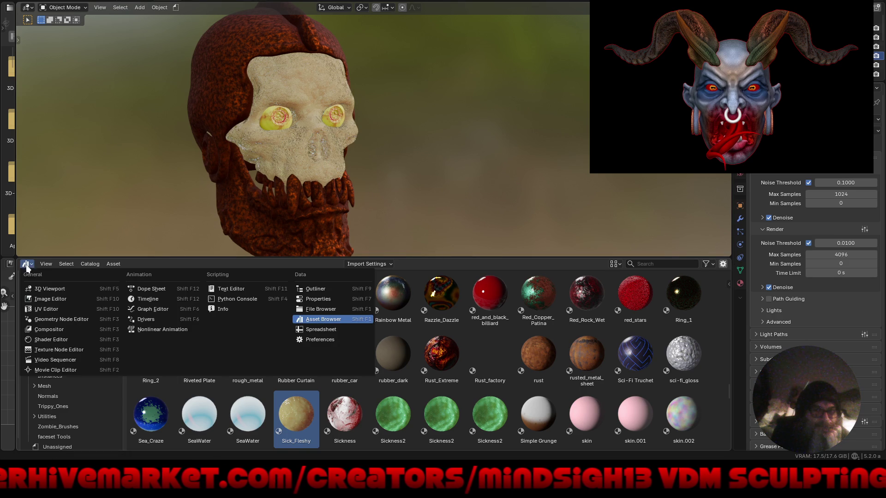
Step: Turn the lower area into the Shader Editor and try, then cancel, a darker eye ramp colour
click(76, 339)
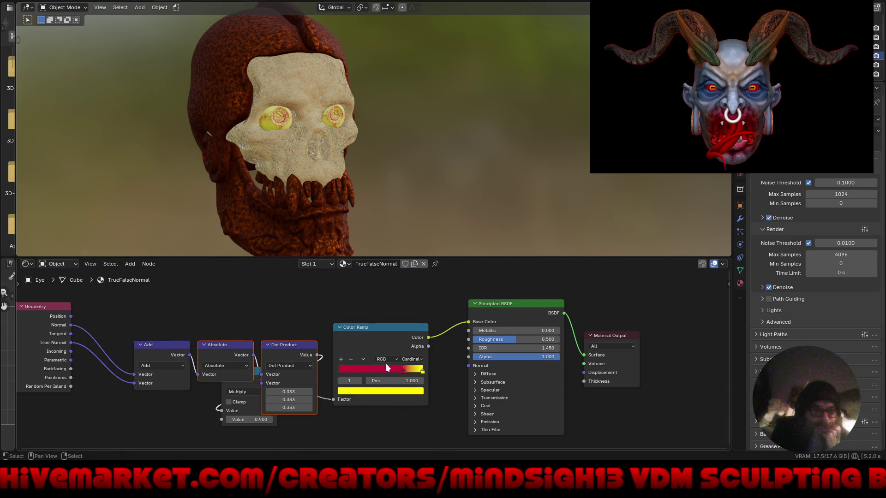
click(413, 395)
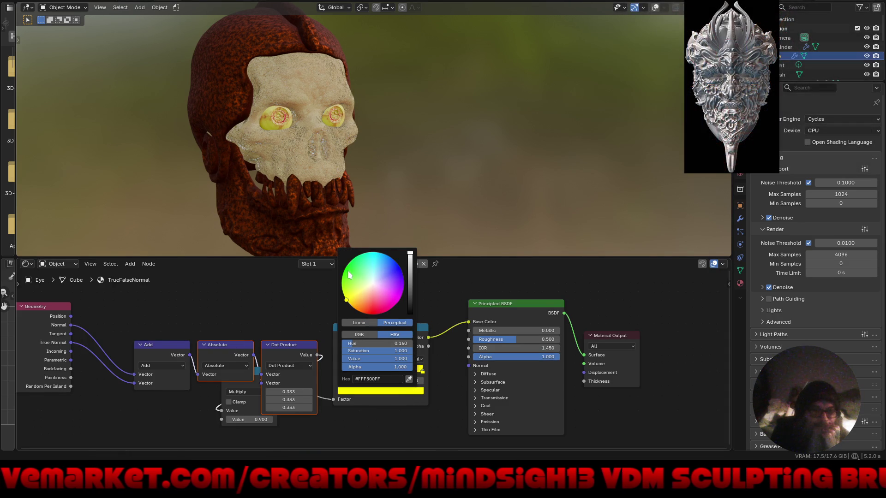
drag(355, 265, 377, 318)
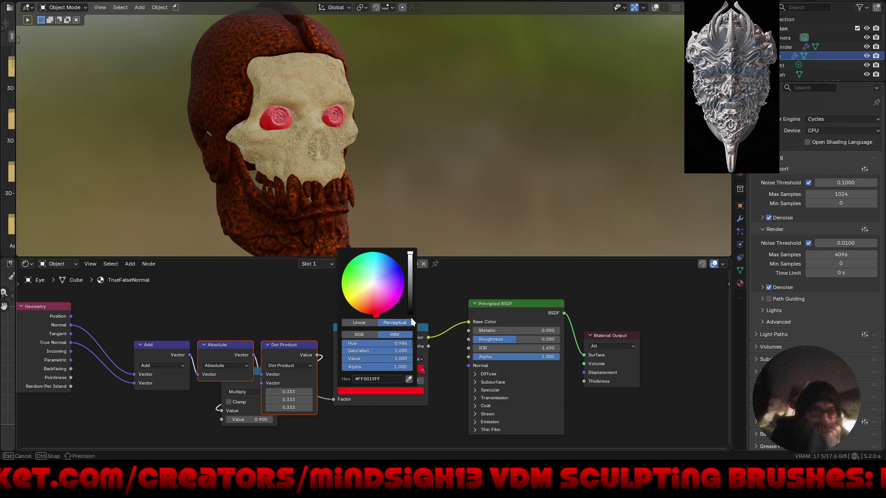
click(410, 298)
drag(418, 302, 417, 300)
key(Escape)
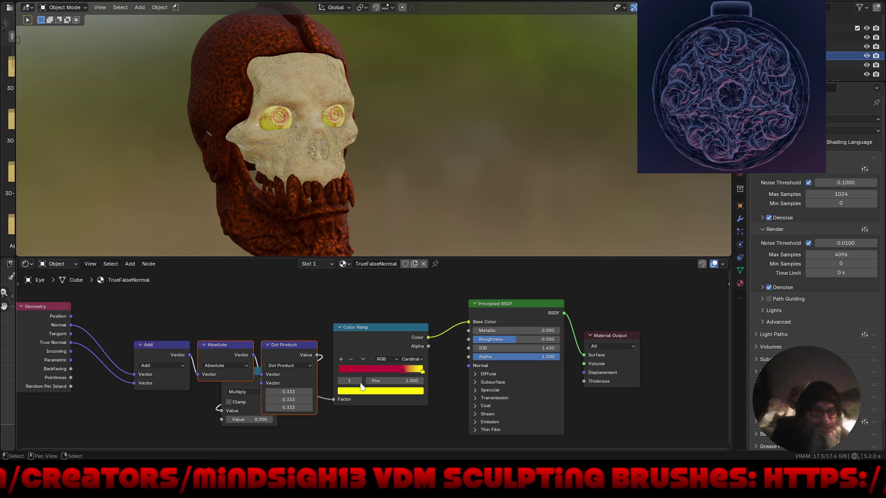
Step: Move the eyes, undo the move, and switch the viewport to solid shading
key(g)
click(317, 156)
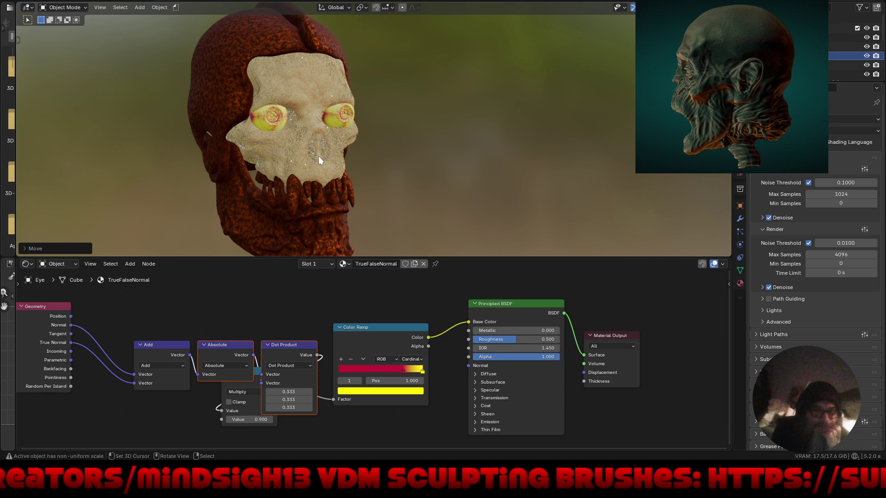
key(ctrl+z)
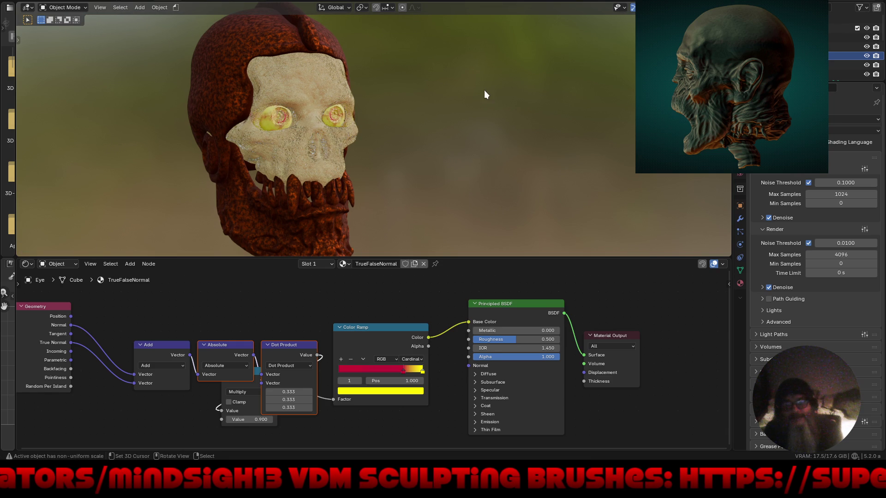
key(z)
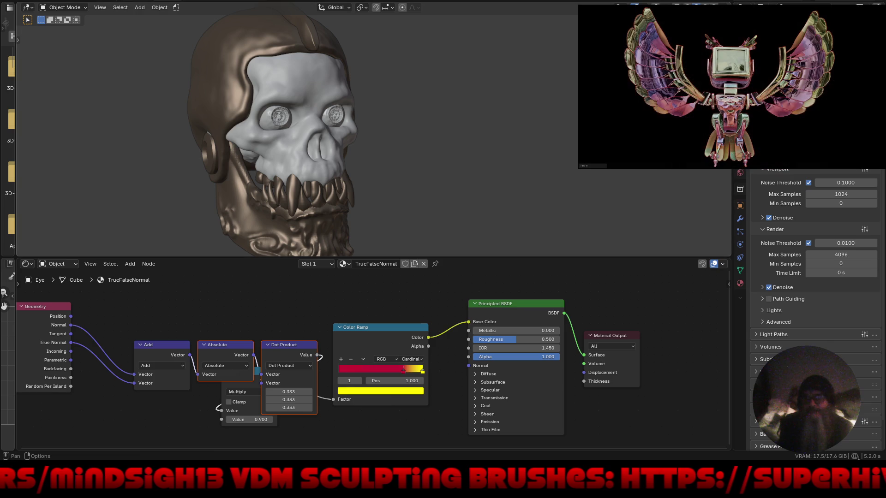
Step: Select the skull face, bring its Mix node into view, and switch to Material Preview
key(shift+alt+z)
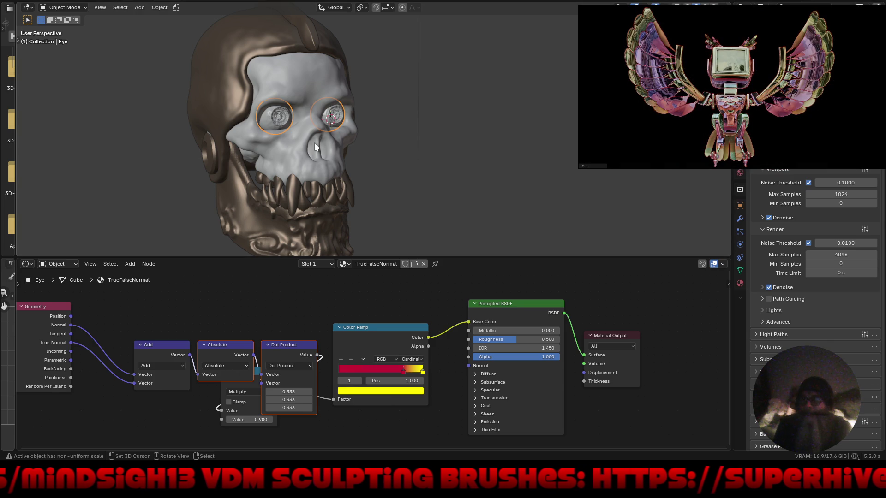
click(315, 144)
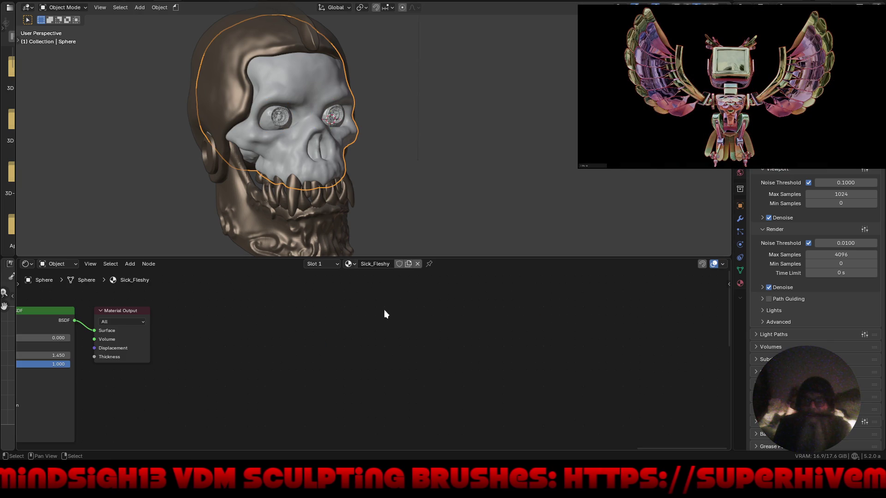
scroll(544, 362, down, 2)
mouse_move(198, 384)
middle_down()
mouse_move(443, 333)
mouse_move(410, 337)
mouse_move(392, 359)
middle_up()
scroll(392, 359, up, 1)
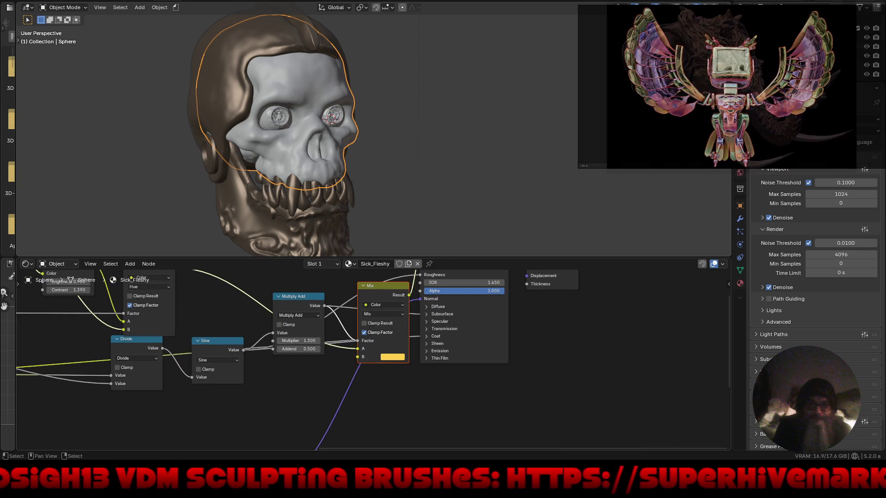
click(391, 358)
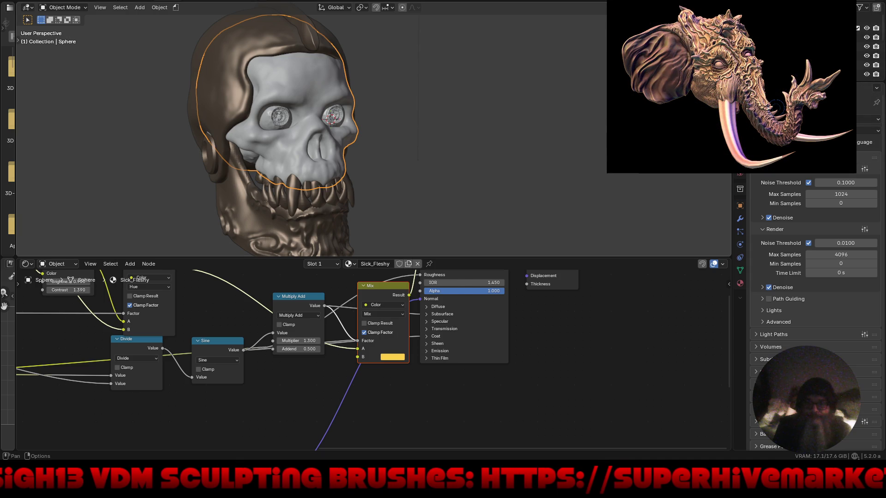
key(z)
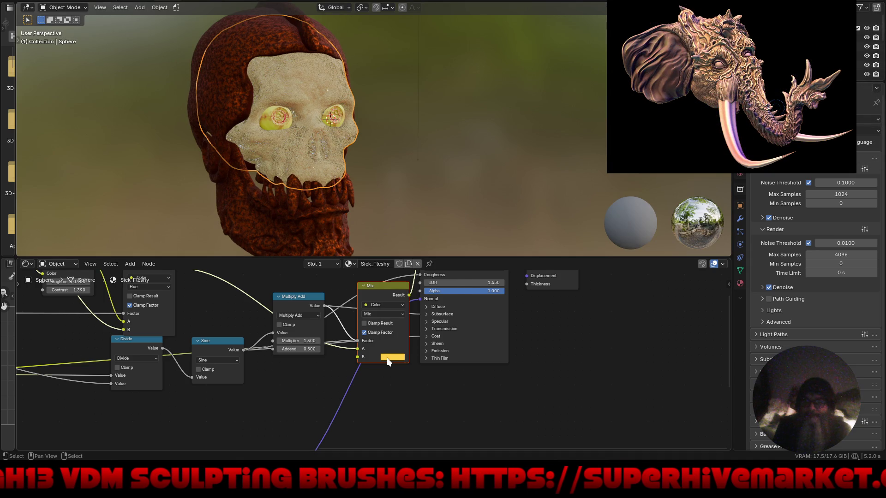
Step: Change the Mix node's yellow B colour to a brighter green (#20854F)
click(387, 358)
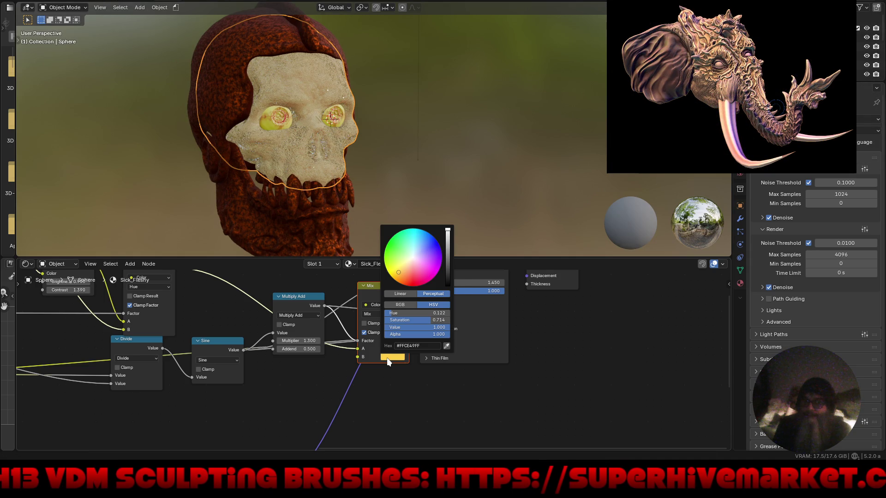
click(398, 239)
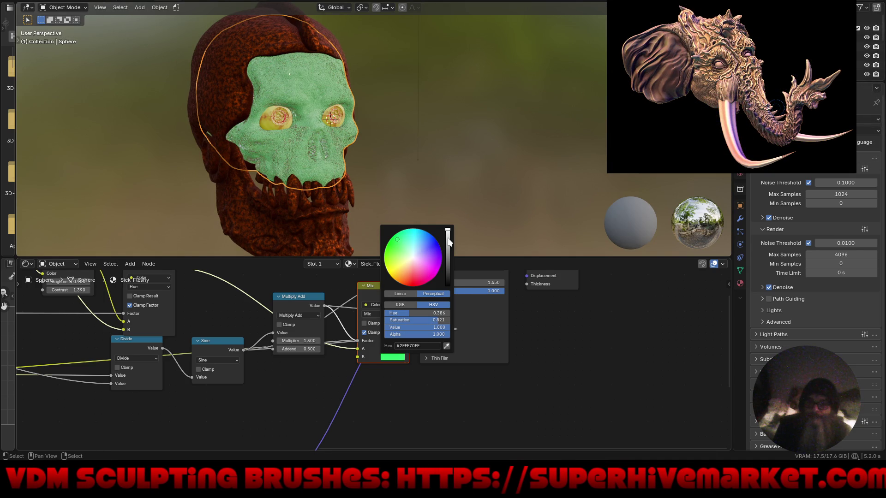
click(448, 259)
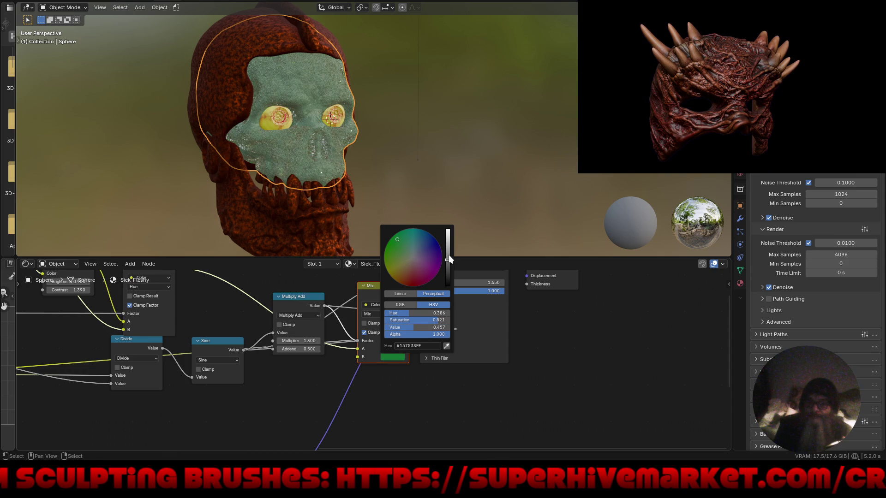
drag(449, 262, 449, 252)
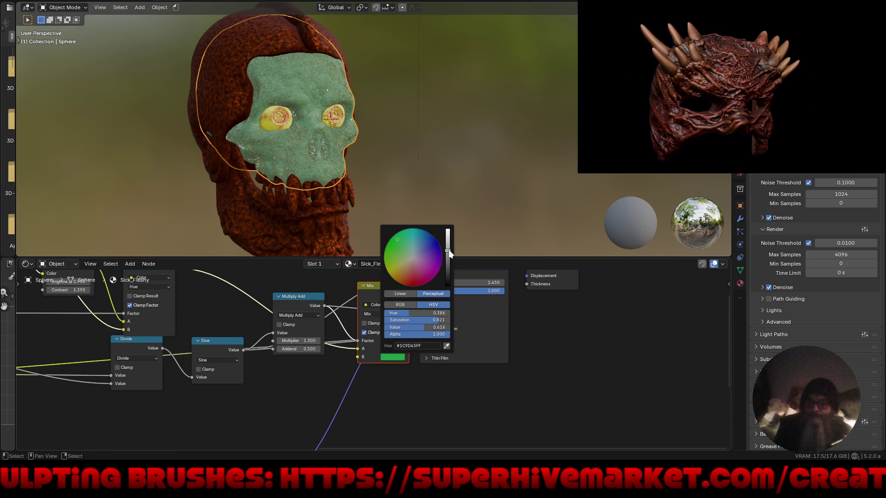
drag(449, 252, 448, 245)
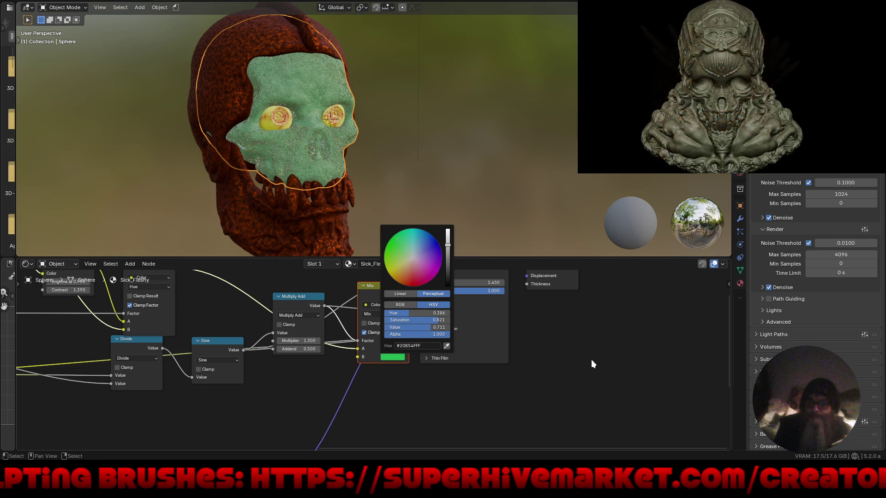
click(489, 425)
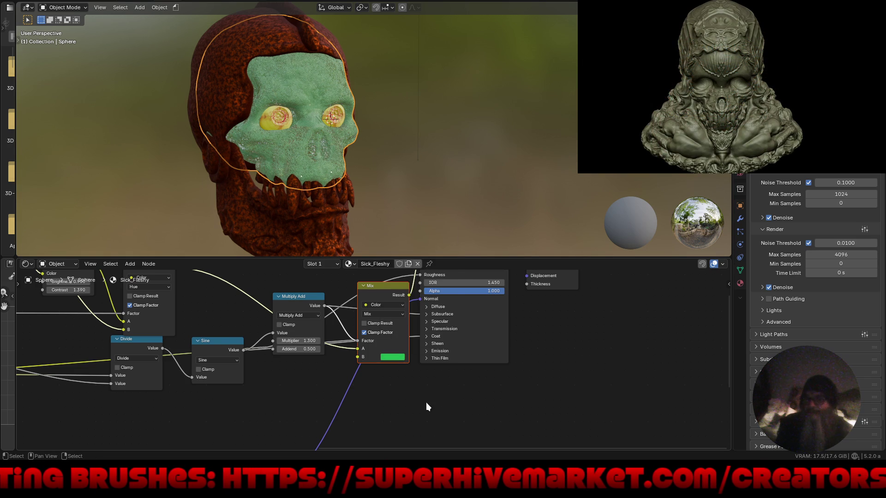
scroll(391, 406, down, 1)
mouse_move(424, 403)
middle_down()
mouse_move(530, 391)
mouse_move(689, 289)
mouse_move(724, 372)
mouse_move(702, 350)
mouse_move(699, 399)
middle_up()
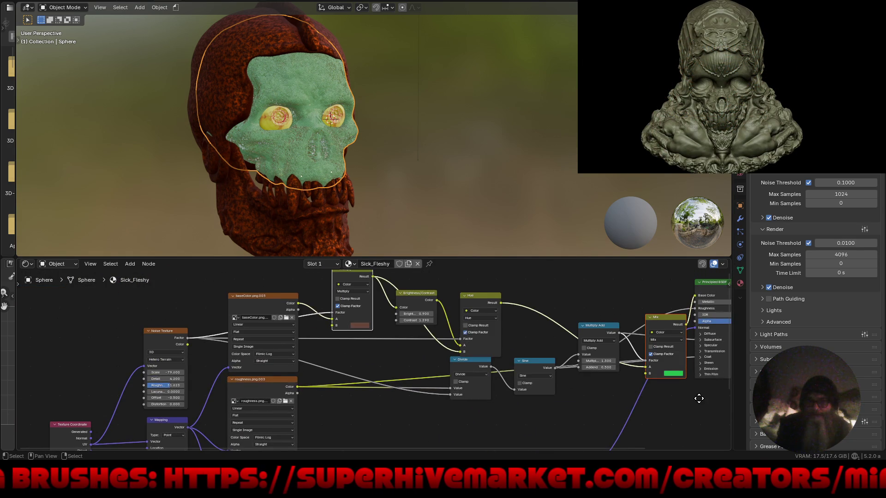
Step: Change the Multiply mix colour from brown to dark green #002701, Value 0.153
scroll(348, 315, up, 2)
click(356, 328)
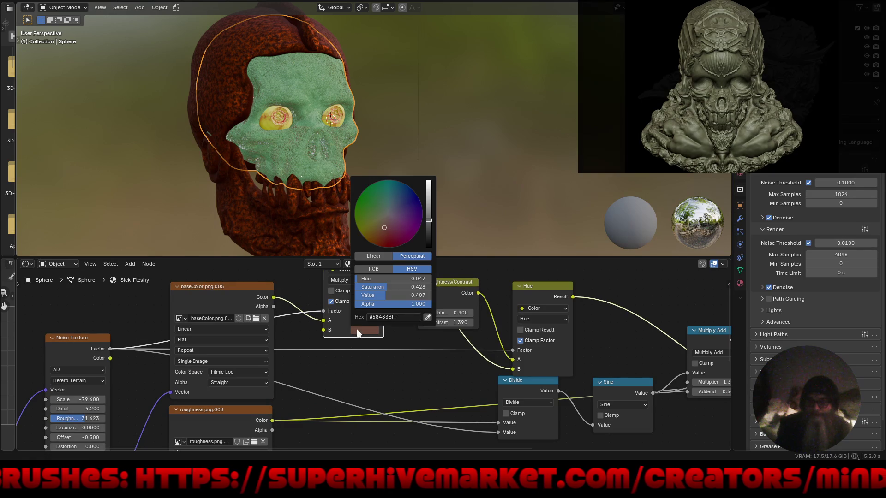
click(359, 196)
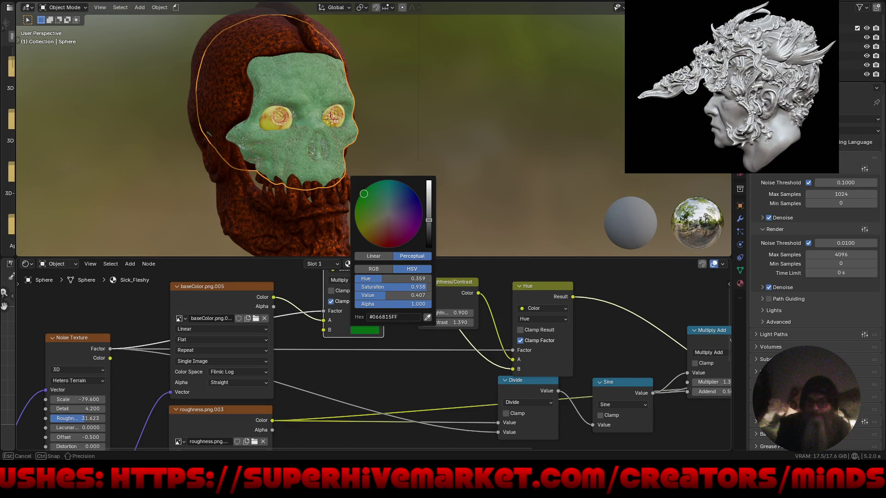
drag(427, 236, 428, 237)
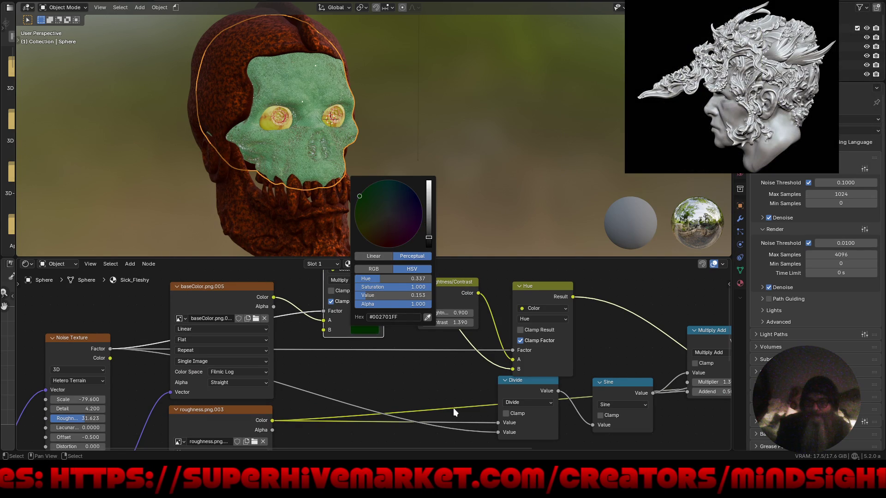
mouse_move(106, 325)
middle_down()
mouse_move(425, 375)
mouse_move(382, 410)
mouse_move(278, 289)
middle_up()
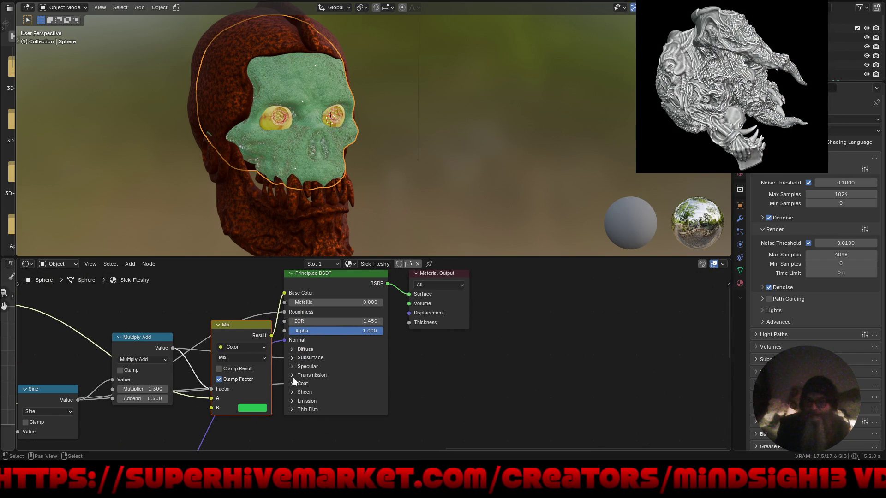
Step: Expand Sheen, give it a cyan tint, raise its weight and lower roughness to 0.105
click(294, 391)
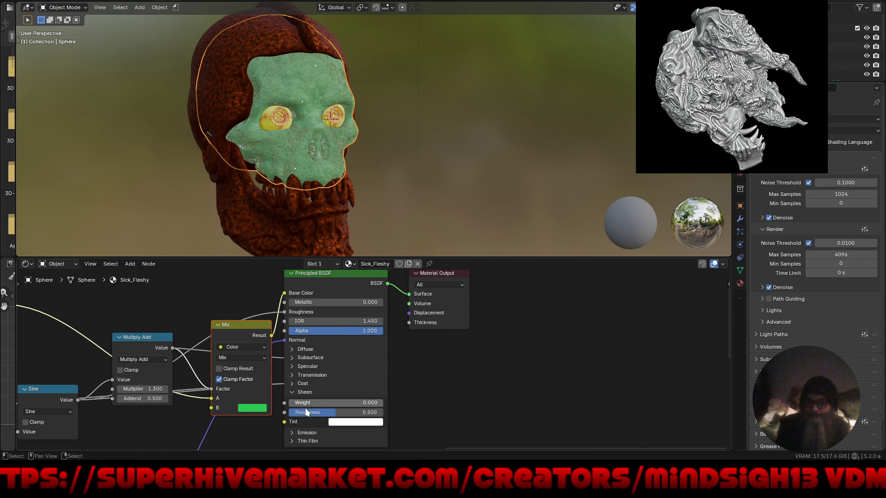
click(344, 422)
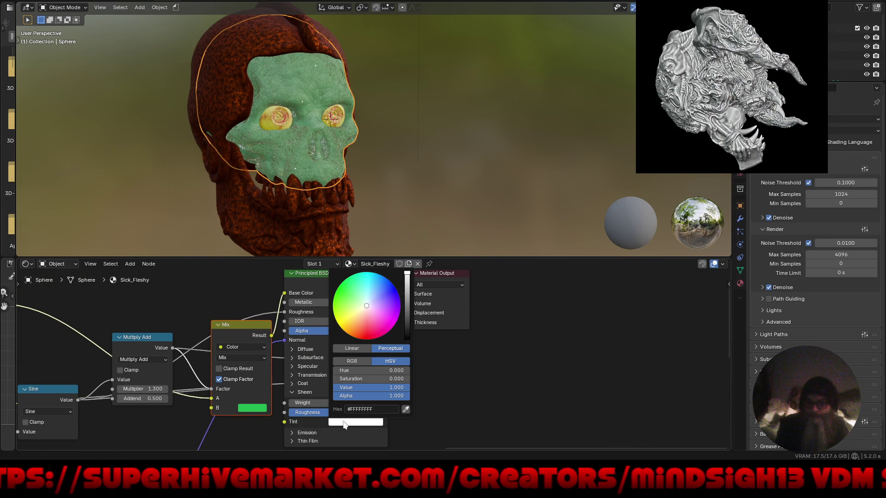
click(367, 283)
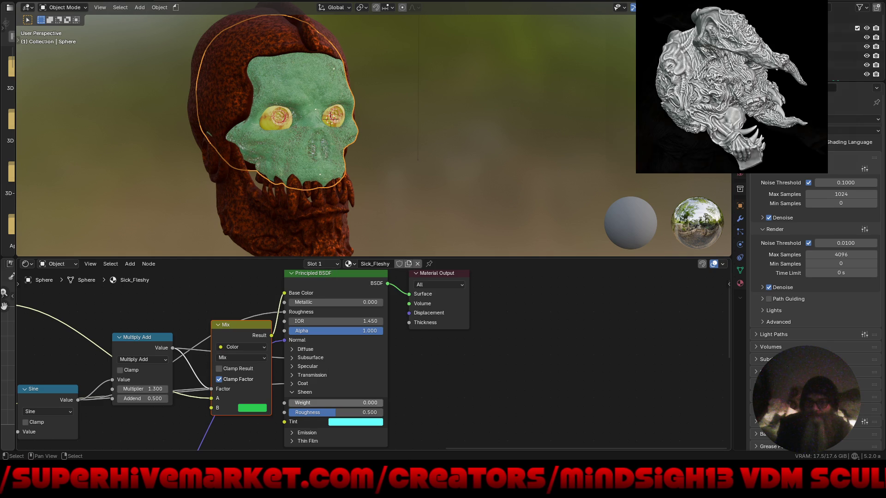
drag(305, 402, 382, 402)
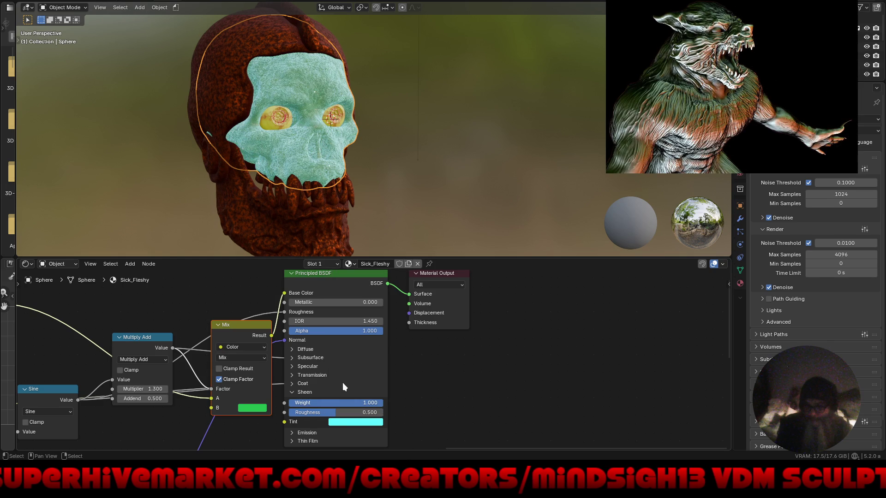
drag(317, 413, 299, 413)
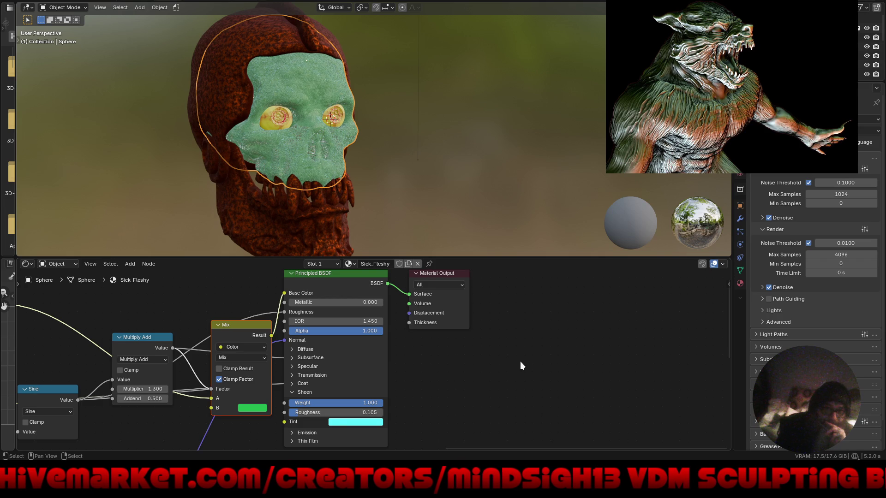
Step: Enter exact sheen weights, trying 5 and 4.932 before settling on 2
click(353, 401)
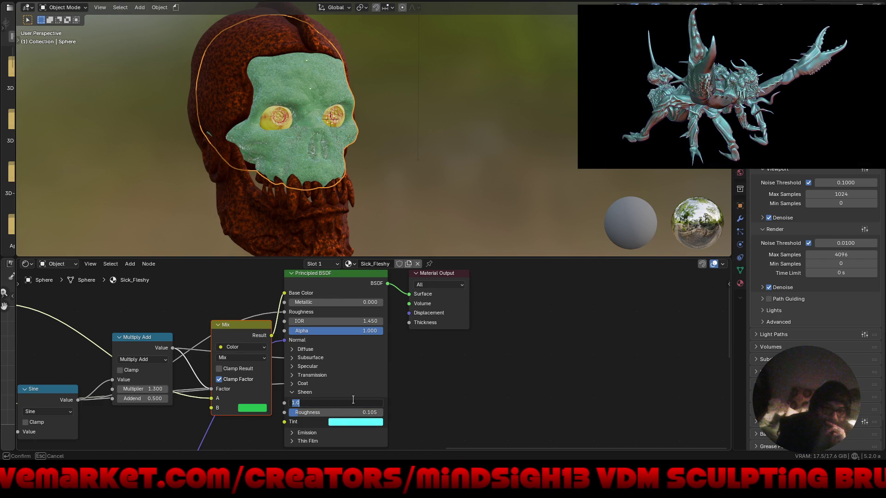
text(5)
key(Return)
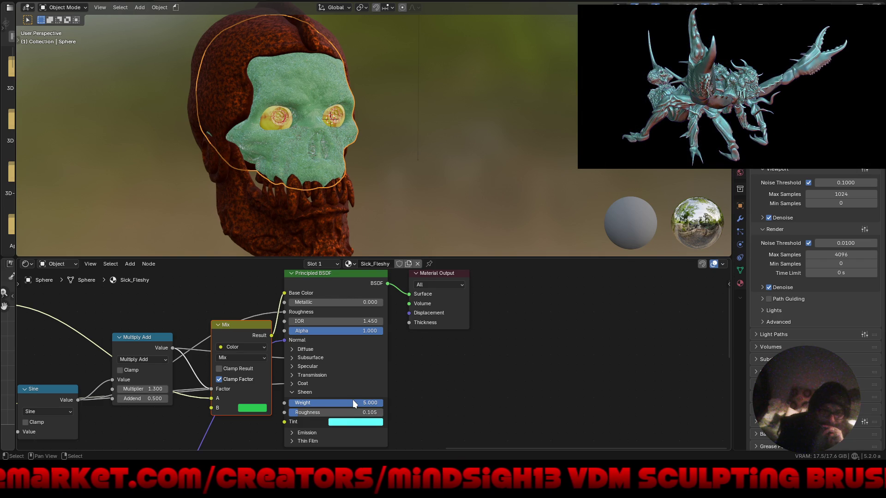
drag(354, 403, 347, 403)
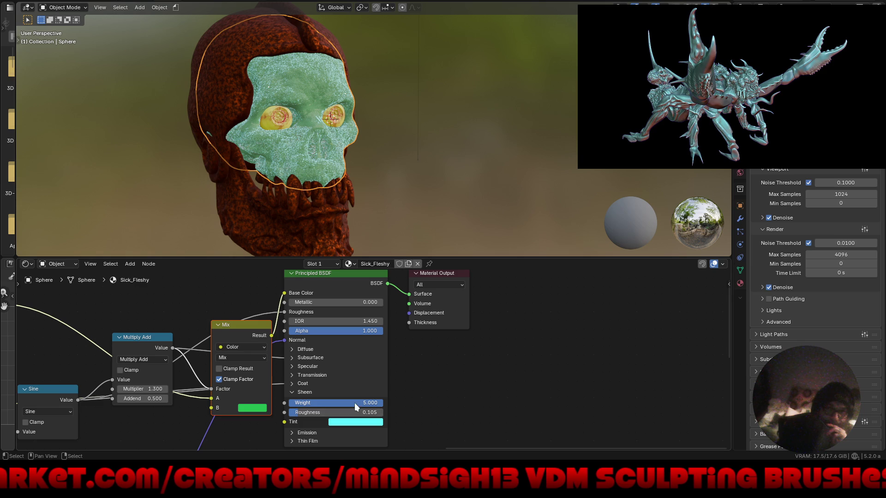
click(381, 403)
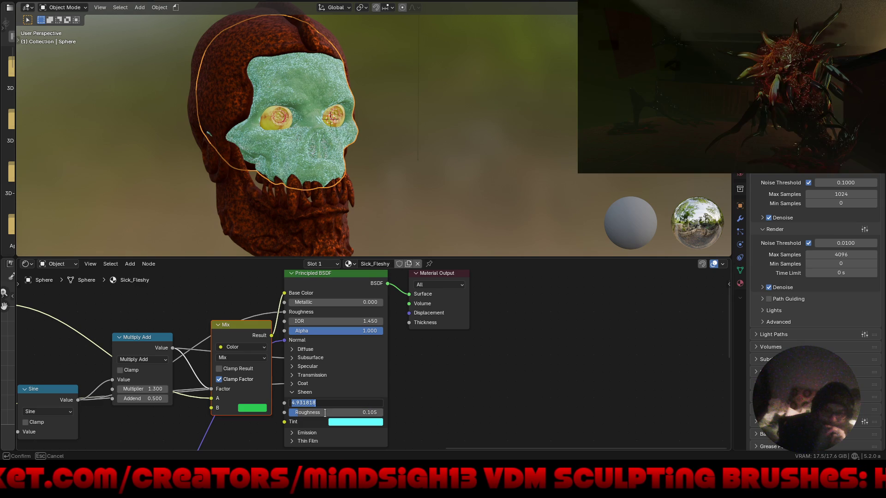
key(Return)
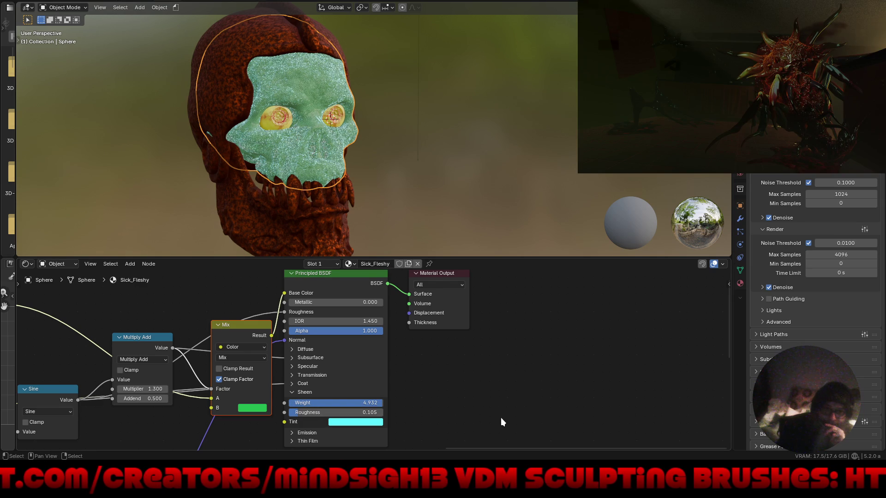
click(348, 401)
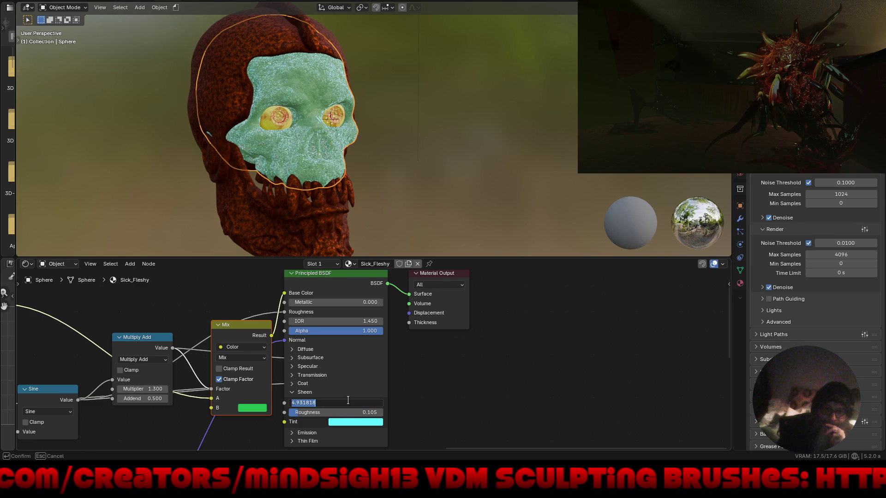
text(2)
key(Return)
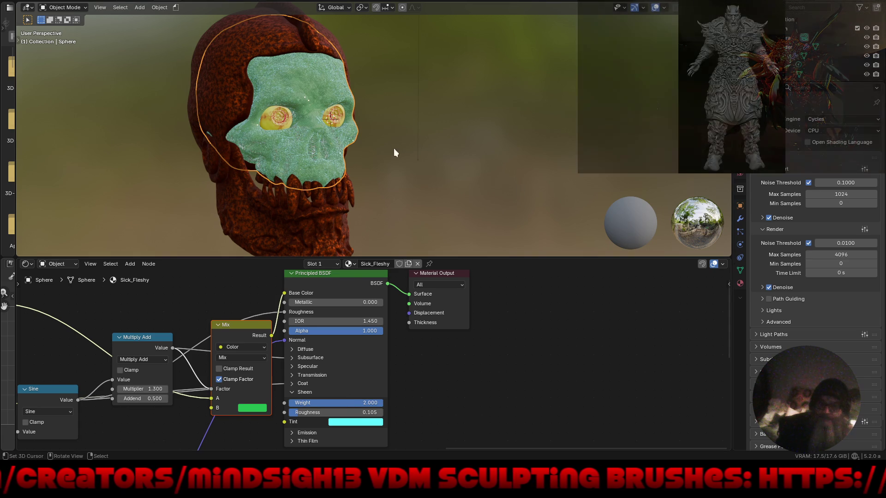
Step: Set the skin shader's subsurface anisotropy to 0.89
click(301, 358)
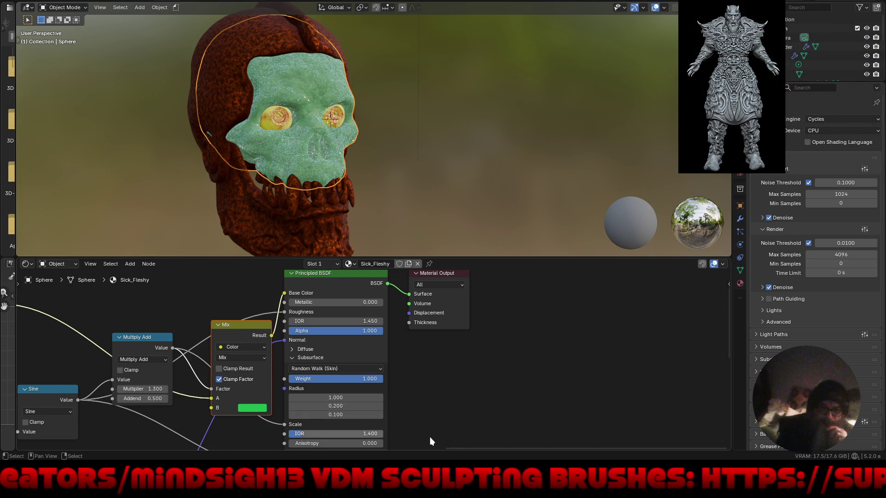
scroll(413, 390, down, 1)
middle_drag(401, 419, 404, 375)
click(374, 406)
text(0.89)
key(Return)
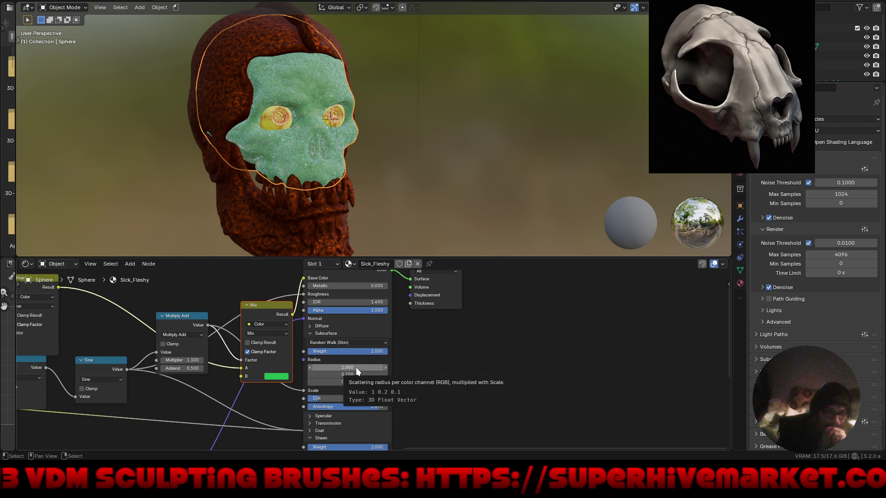
Step: Select the Quad Sphere to show its metal_weathered material in the node editor
click(355, 367)
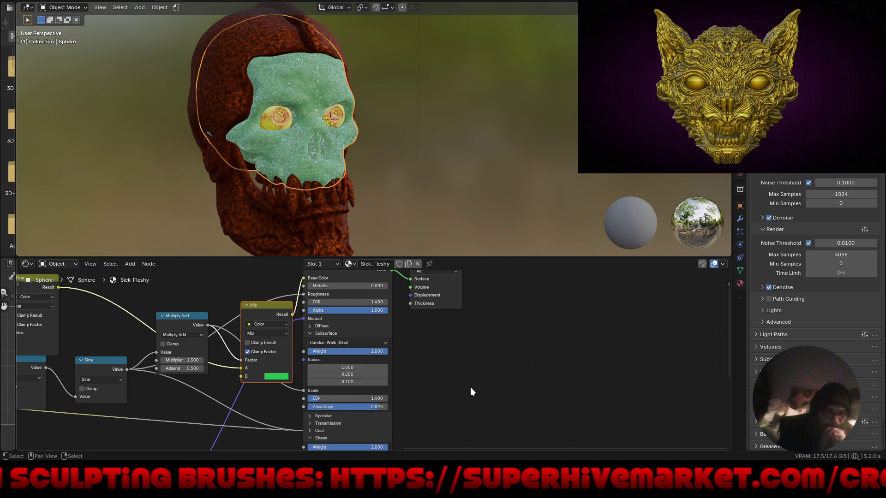
scroll(445, 391, down, 2)
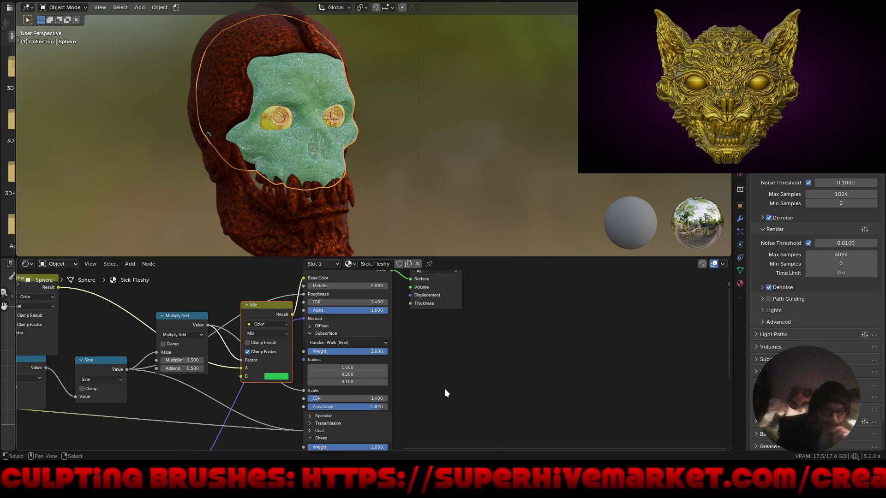
mouse_move(446, 392)
middle_down()
mouse_move(461, 349)
mouse_move(473, 376)
mouse_move(469, 401)
middle_up()
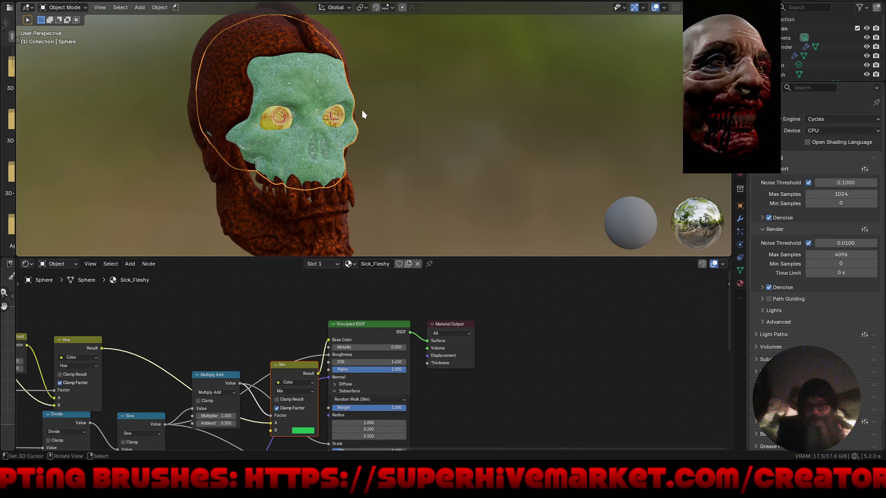
click(309, 221)
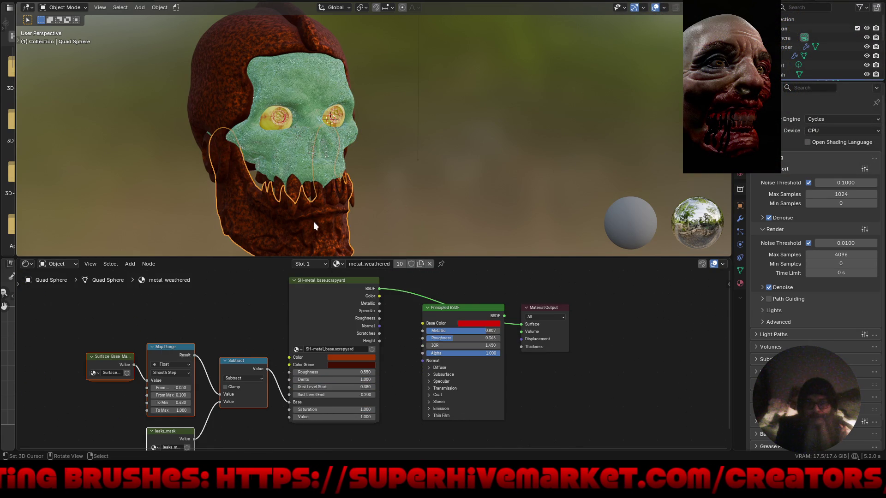
Step: Orbit to a side view, switch to Rendered shading, and hide the overlays
mouse_move(386, 158)
middle_down()
mouse_move(414, 154)
mouse_move(485, 91)
middle_up()
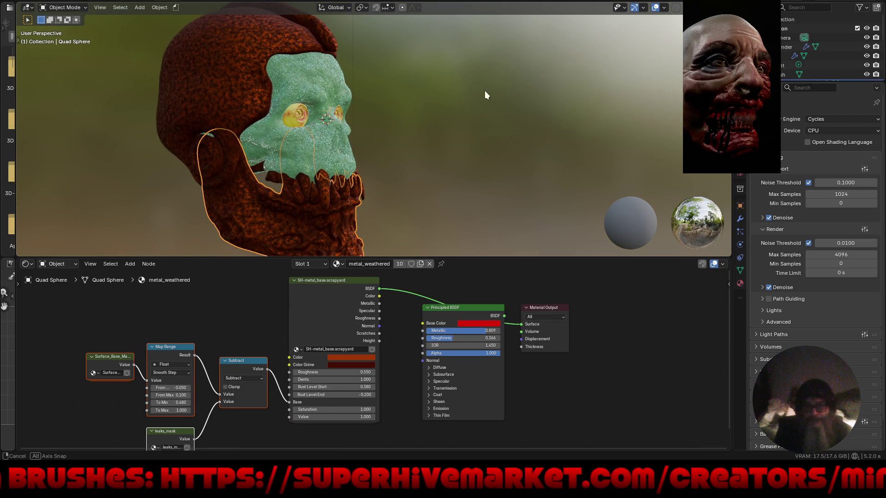
click(703, 8)
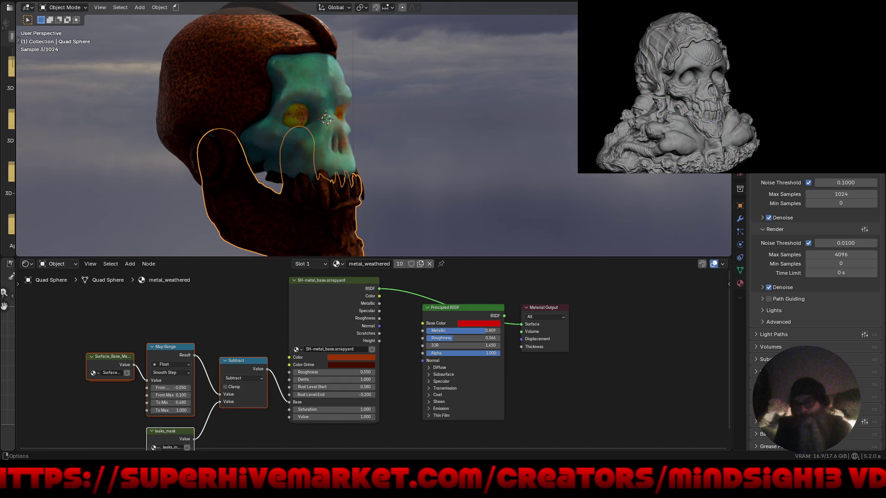
key(shift+alt+z)
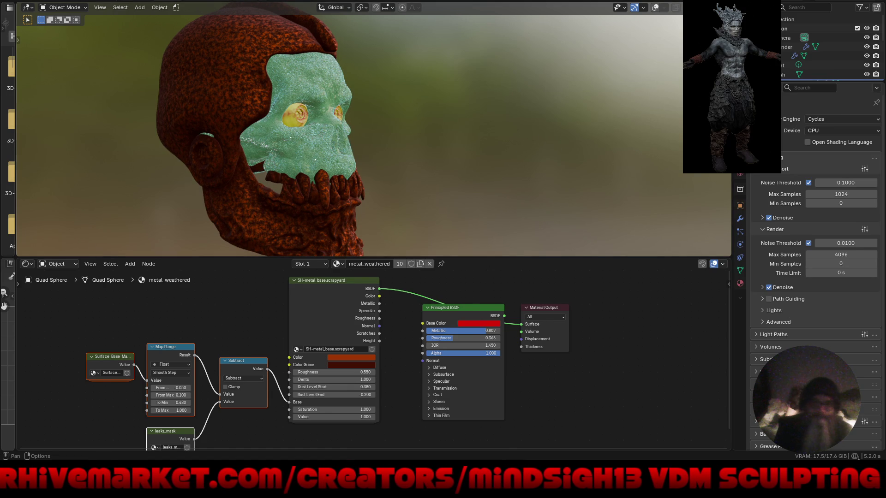
Step: Show the skull in solid shading with a grey clay MatCap
click(697, 7)
click(725, 8)
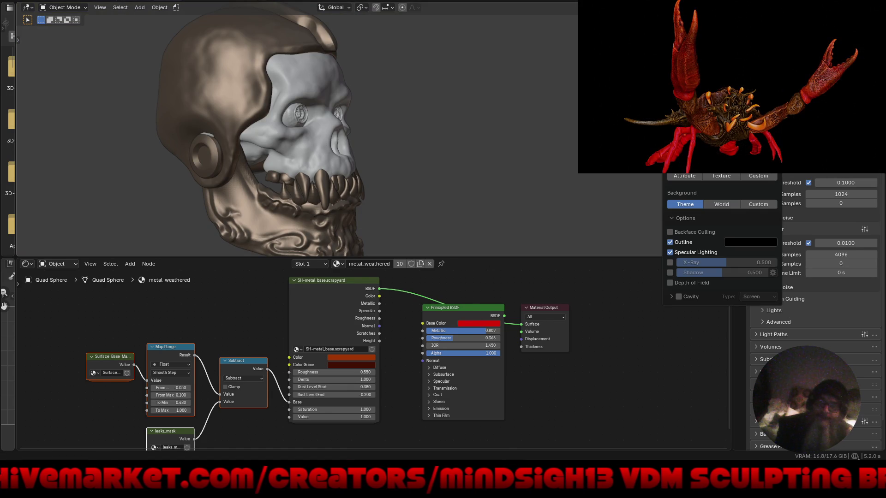
click(758, 25)
click(720, 65)
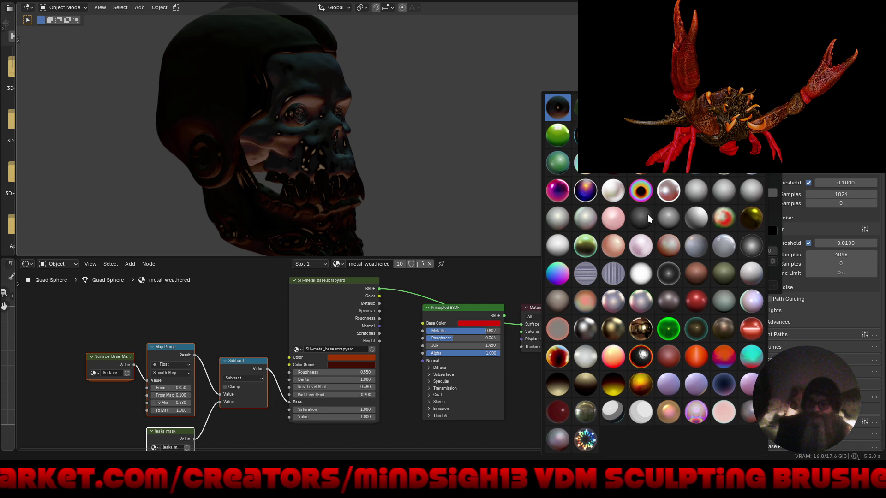
click(676, 219)
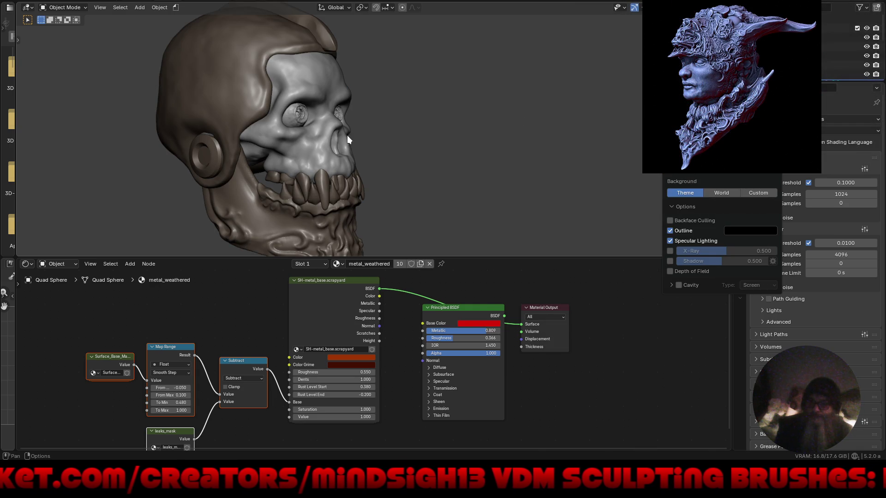
click(333, 7)
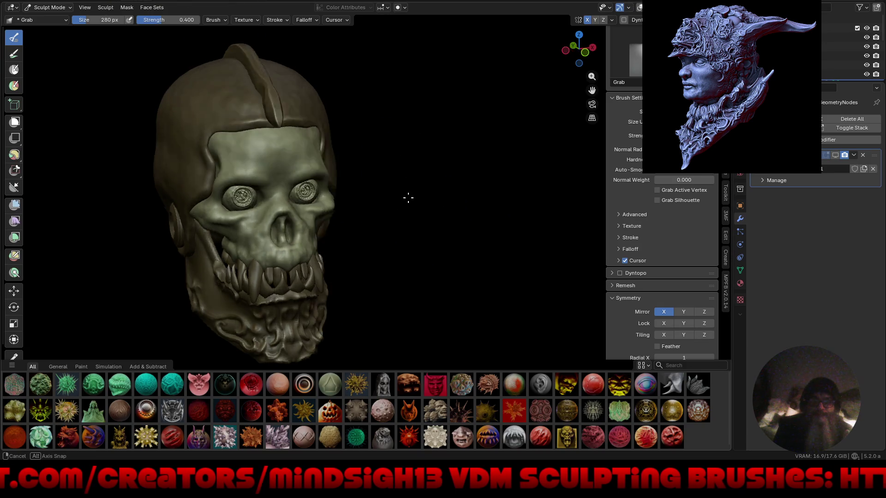
Step: Orbit the skull through frontal and three-quarter views, then restore the sculpting interface
mouse_move(409, 197)
middle_down()
mouse_move(406, 172)
mouse_move(419, 166)
mouse_move(531, 219)
mouse_move(514, 240)
middle_up()
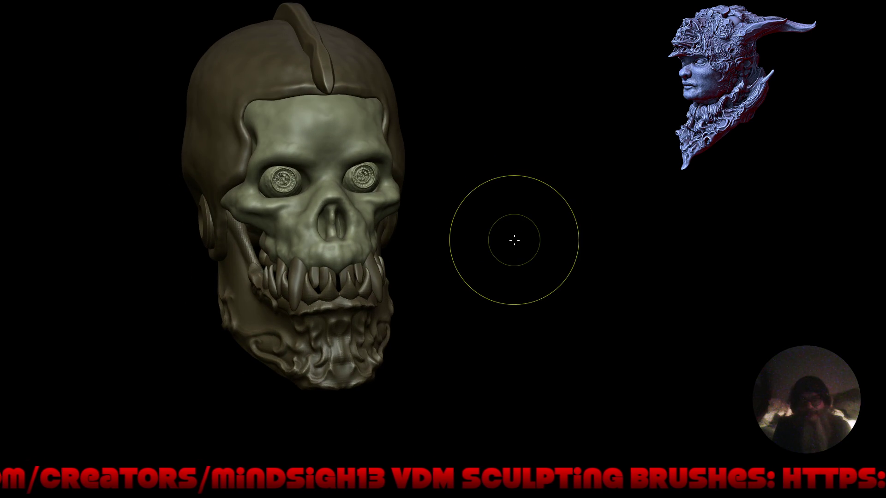
mouse_move(273, 171)
middle_down()
mouse_move(230, 175)
mouse_move(267, 195)
middle_up()
mouse_move(341, 179)
middle_down()
mouse_move(465, 182)
mouse_move(383, 169)
mouse_move(461, 178)
mouse_move(440, 213)
mouse_move(406, 322)
middle_up()
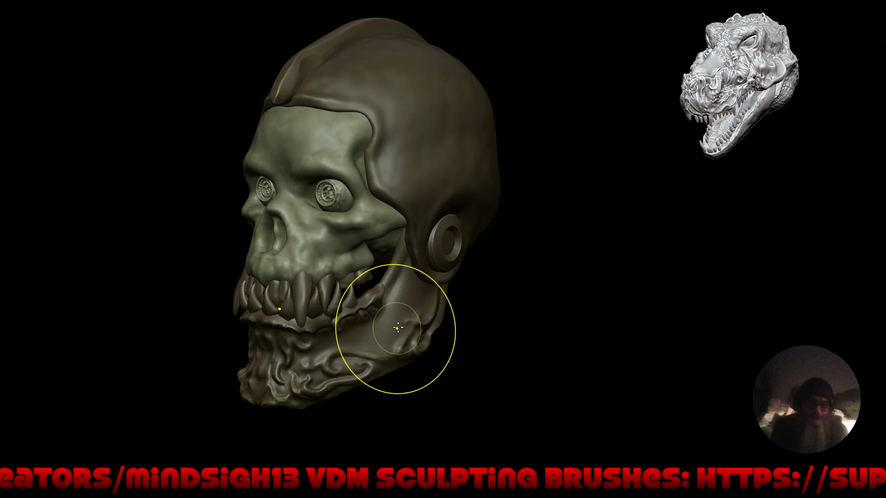
key(ctrl+space)
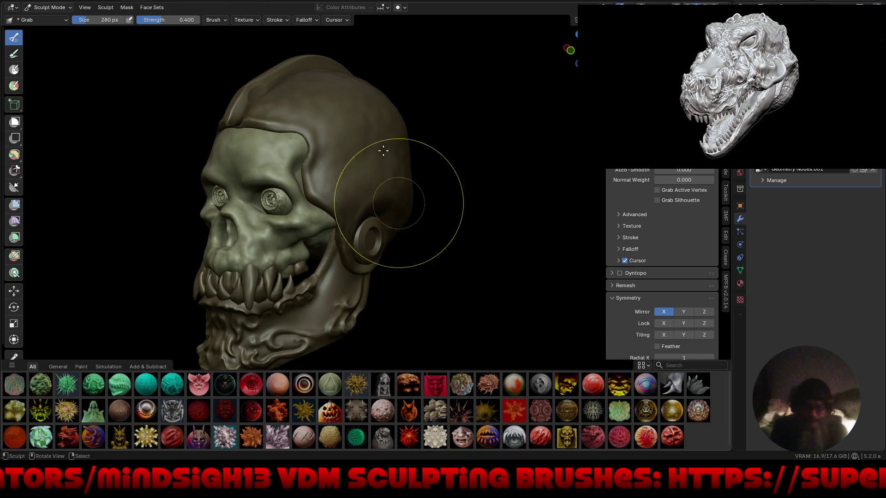
Step: Add a new vertex colour attribute filled with dark grey
click(363, 8)
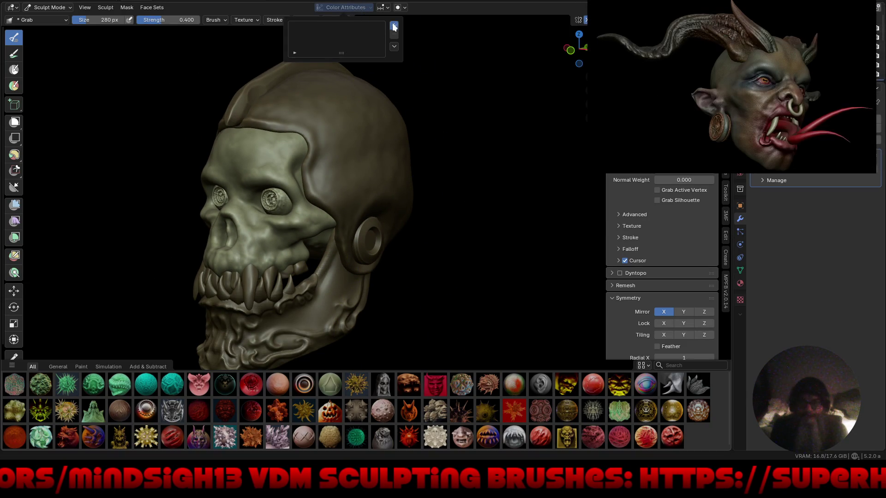
click(362, 37)
click(352, 62)
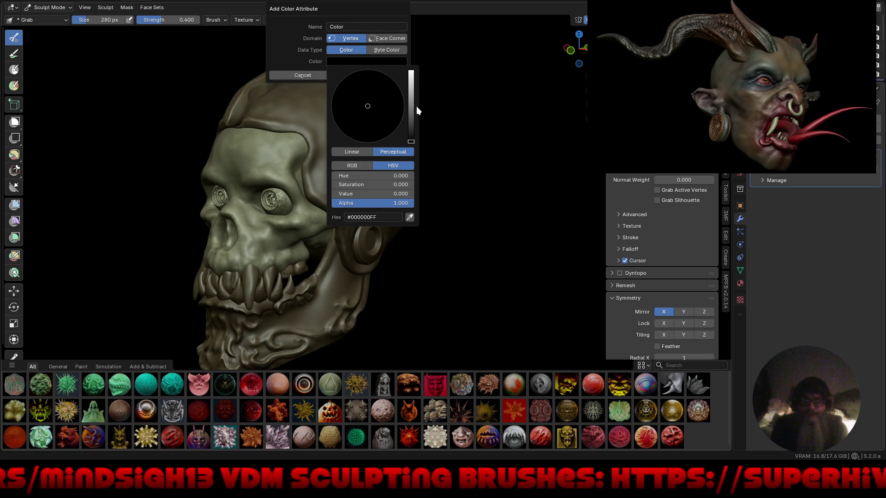
mouse_move(410, 110)
mouse_down()
mouse_move(411, 125)
mouse_move(367, 140)
mouse_move(355, 132)
mouse_up()
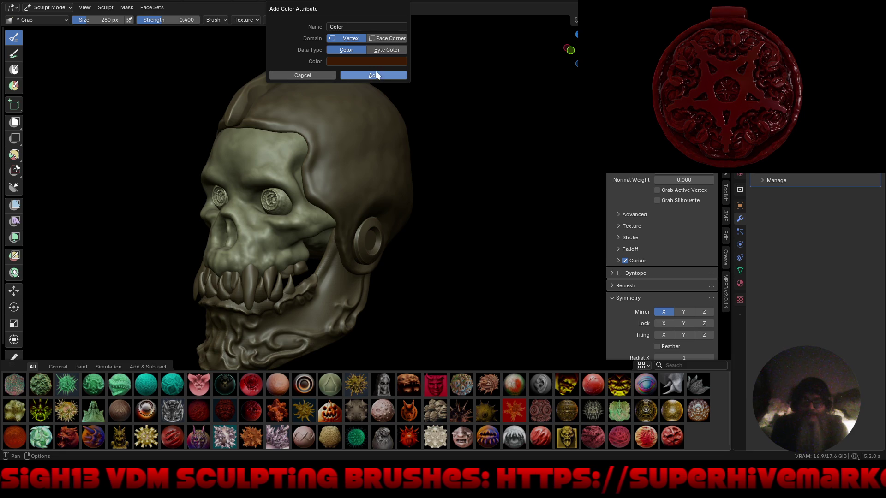
click(377, 76)
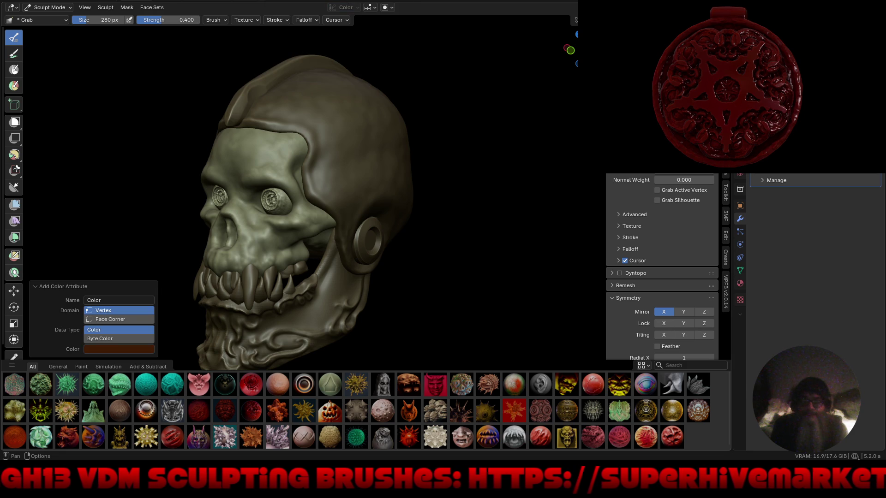
Step: Orbit to a front view and bring back the toolbar and all interface panels
click(724, 7)
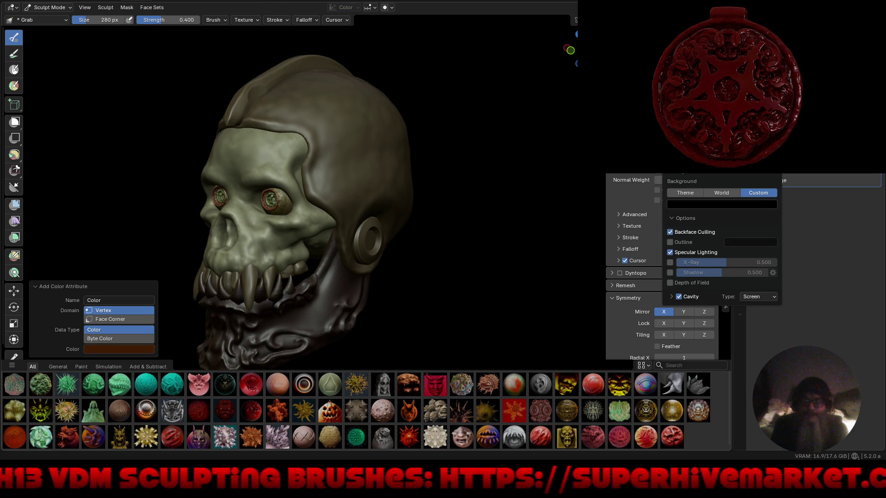
mouse_move(421, 211)
middle_down()
mouse_move(461, 223)
mouse_move(416, 223)
mouse_move(389, 241)
mouse_move(394, 235)
mouse_move(443, 261)
mouse_move(409, 276)
middle_up()
key(ctrl+alt+space)
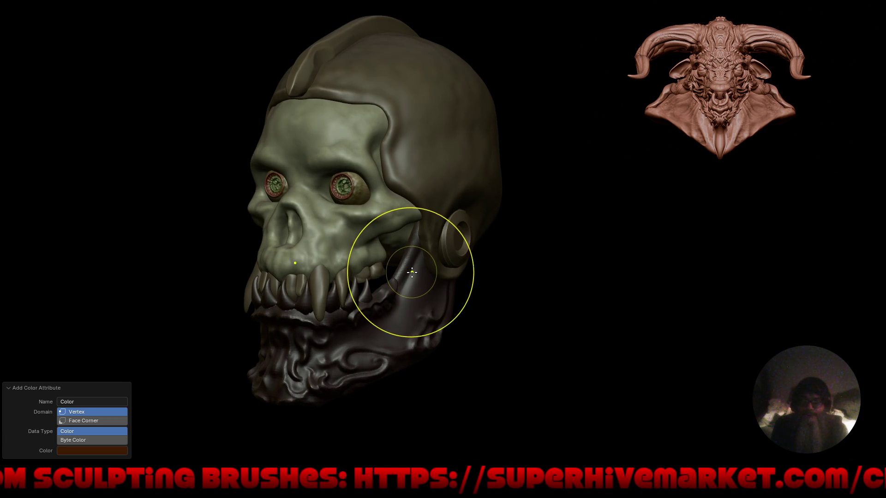
key(t)
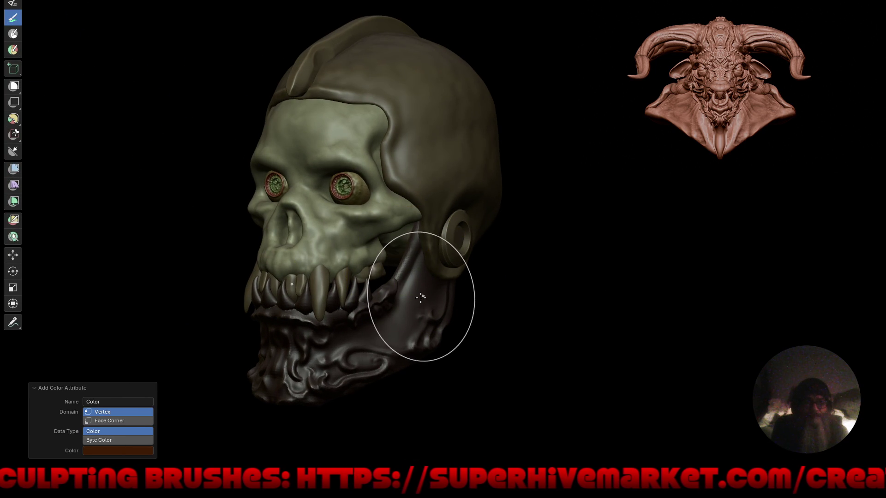
key(ctrl+alt+space)
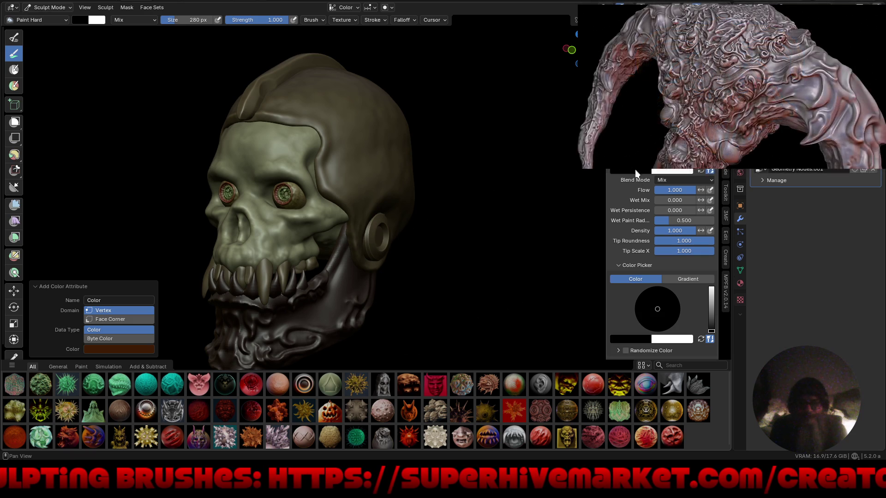
Step: Load the colour palette, pick red, and paint the jaw red
scroll(621, 266, down, 6)
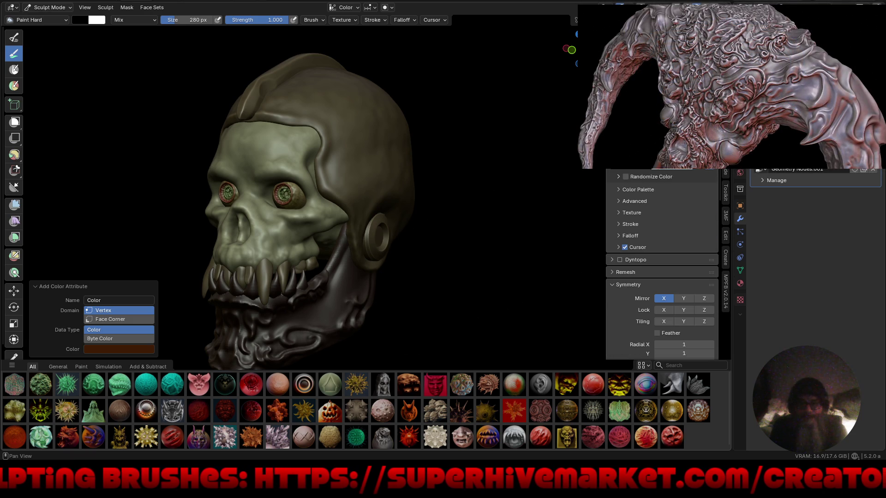
click(620, 192)
click(616, 204)
click(628, 219)
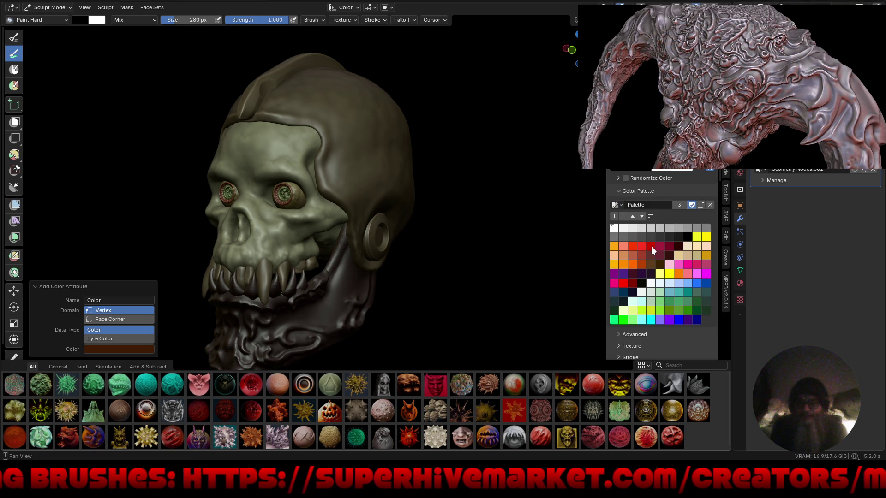
click(651, 247)
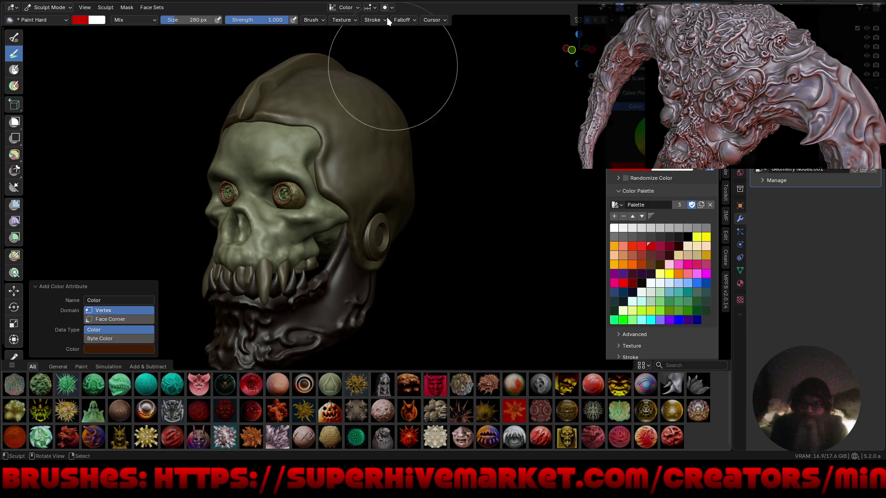
click(386, 8)
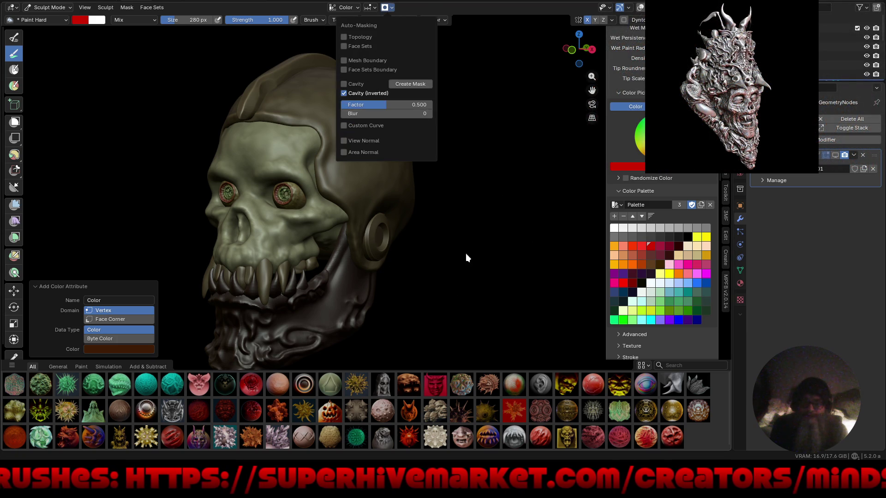
drag(370, 268, 354, 275)
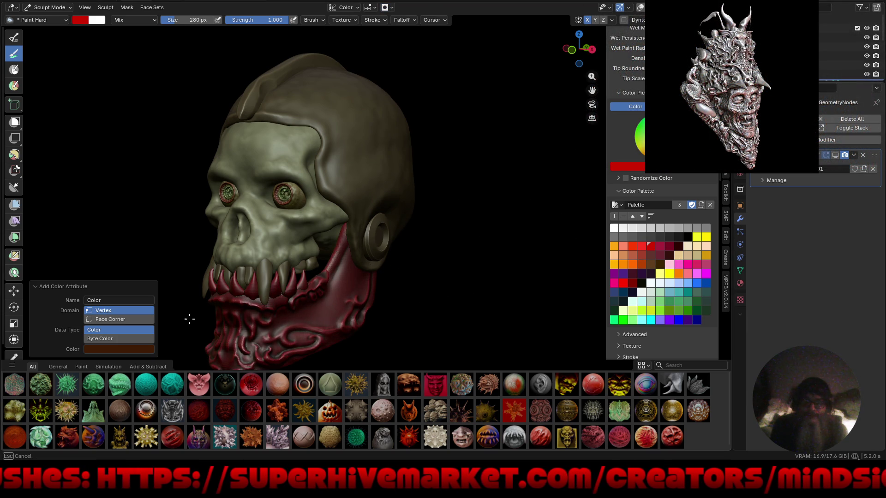
Step: Add a new Color attribute from the Color Attributes list
mouse_move(445, 142)
middle_down()
mouse_move(502, 158)
mouse_move(388, 148)
middle_up()
key(q)
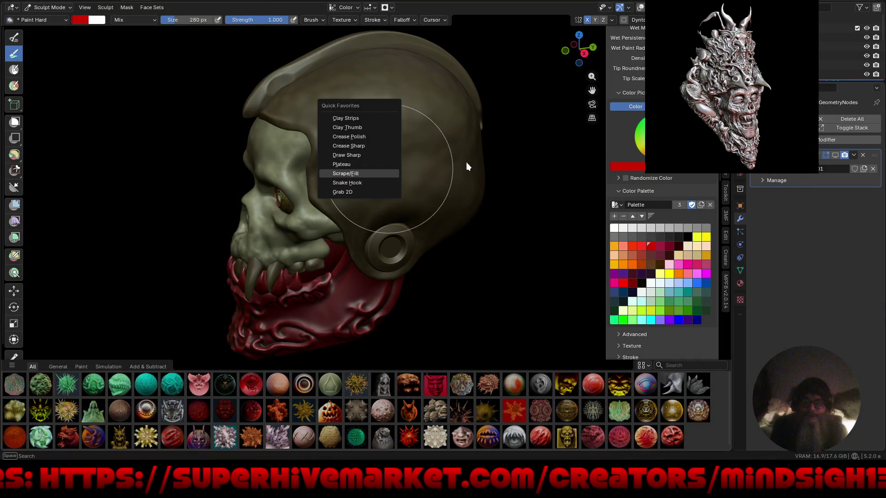
key(Escape)
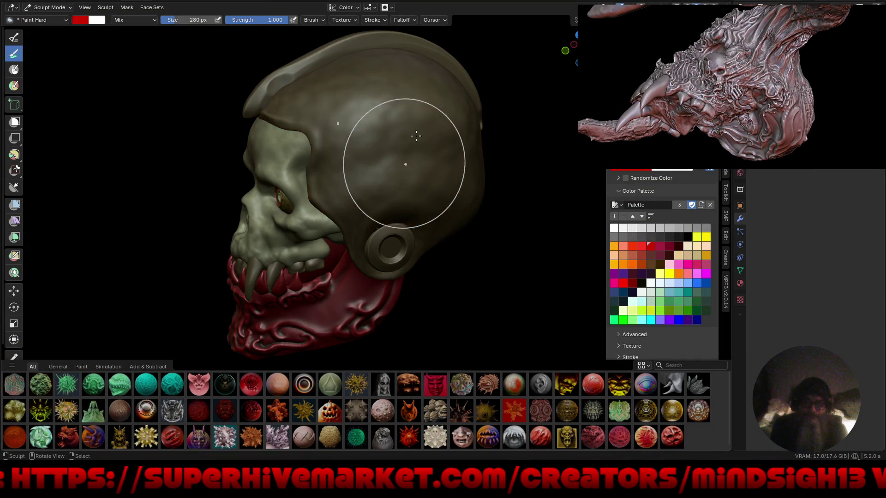
click(353, 9)
click(394, 26)
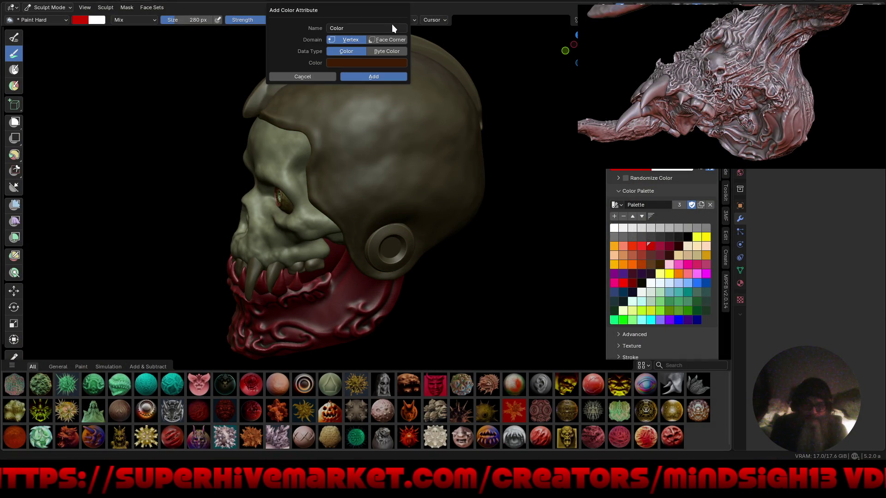
click(365, 79)
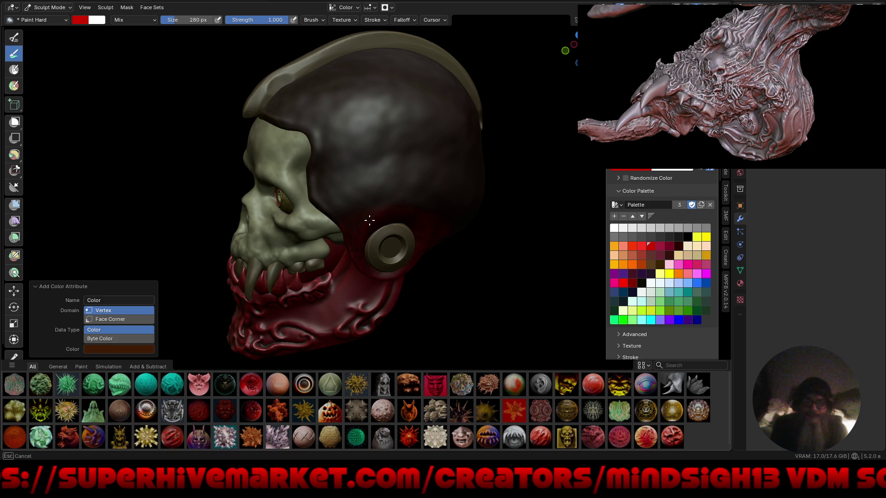
Step: Orbit around the skull to check the red cranium and jaw against the green face
mouse_move(431, 305)
middle_down()
mouse_move(441, 202)
mouse_move(496, 169)
middle_up()
scroll(496, 169, down, 2)
mouse_move(437, 180)
middle_down()
mouse_move(411, 180)
mouse_move(442, 192)
mouse_move(428, 191)
mouse_move(203, 139)
mouse_move(286, 48)
middle_up()
mouse_move(203, 143)
middle_down()
mouse_move(366, 154)
mouse_move(245, 122)
middle_up()
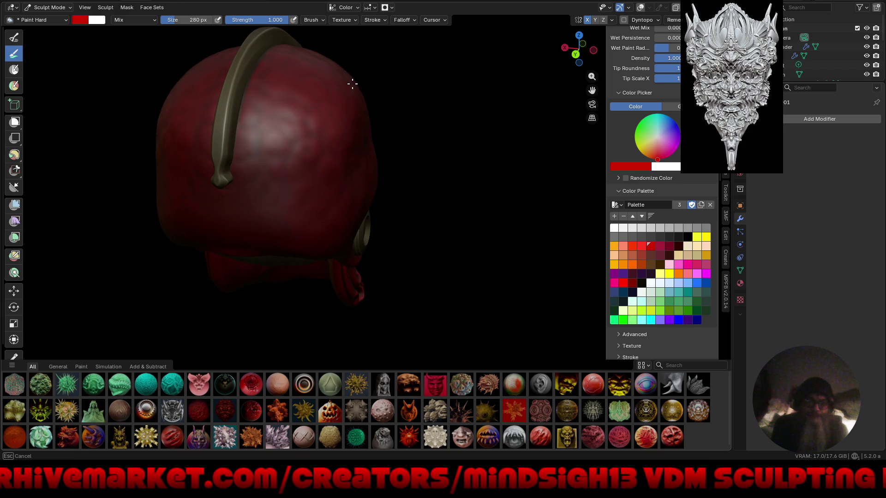
mouse_move(469, 268)
middle_down()
mouse_move(326, 241)
mouse_move(276, 178)
mouse_move(380, 209)
middle_up()
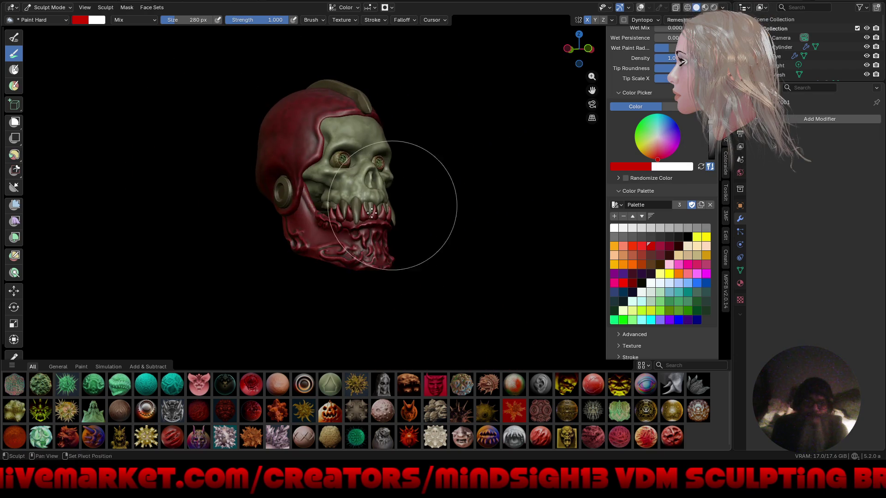
scroll(369, 217, up, 5)
middle_drag(461, 207, 436, 204)
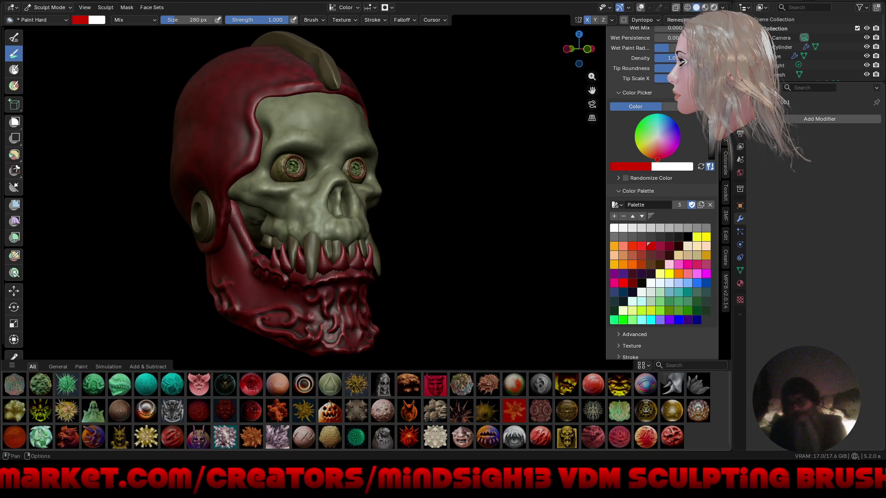
Step: Preview the skull under the pastel iridescent matcap, then a green matcap
click(724, 7)
click(655, 156)
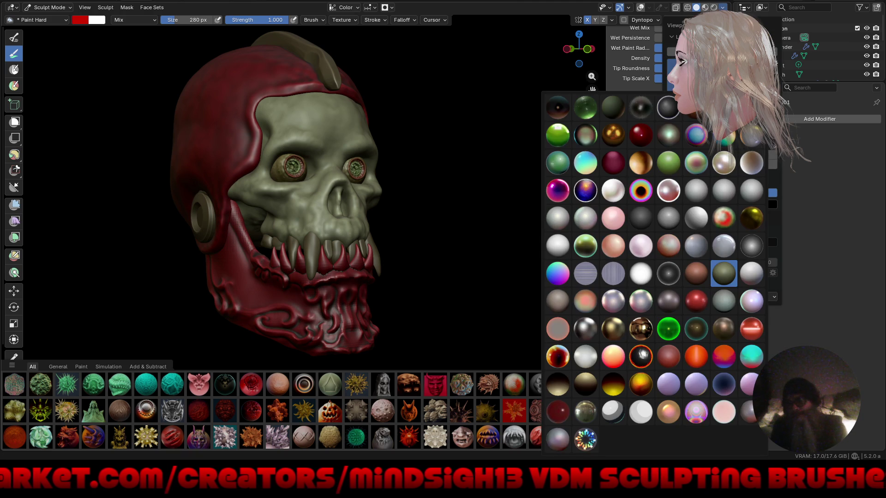
click(698, 164)
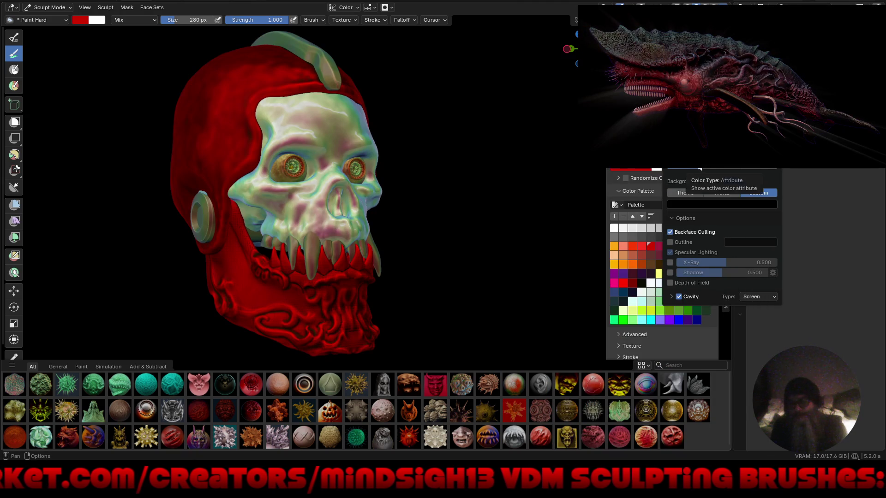
click(655, 155)
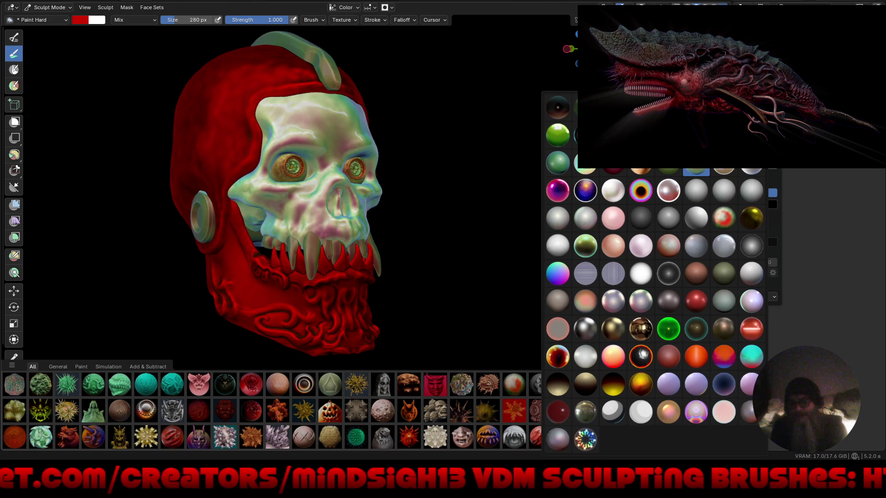
click(671, 170)
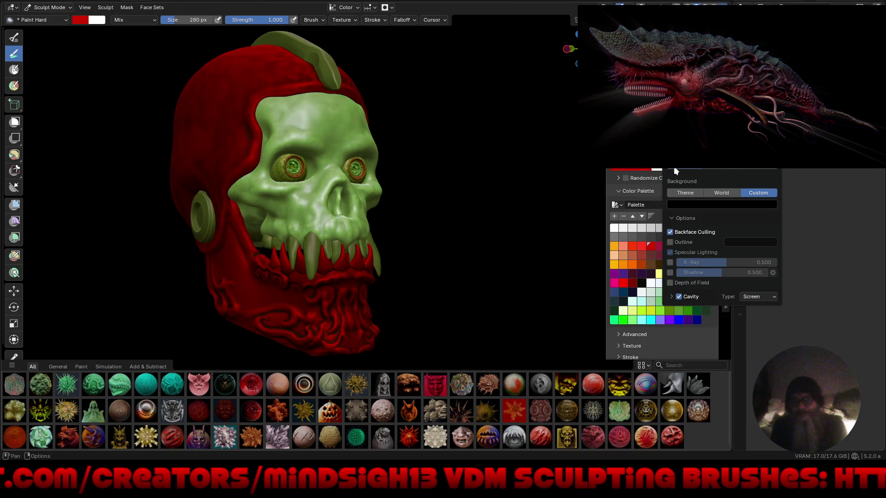
mouse_move(467, 209)
middle_down()
mouse_move(441, 222)
mouse_move(407, 206)
mouse_move(425, 198)
mouse_move(428, 233)
mouse_move(447, 235)
mouse_move(477, 211)
mouse_move(522, 201)
mouse_move(447, 203)
mouse_move(484, 184)
middle_up()
Step: Try a glossy green matcap, settle on the bone-and-red hard-surface matcap, then go to Pinterest
click(722, 8)
click(668, 159)
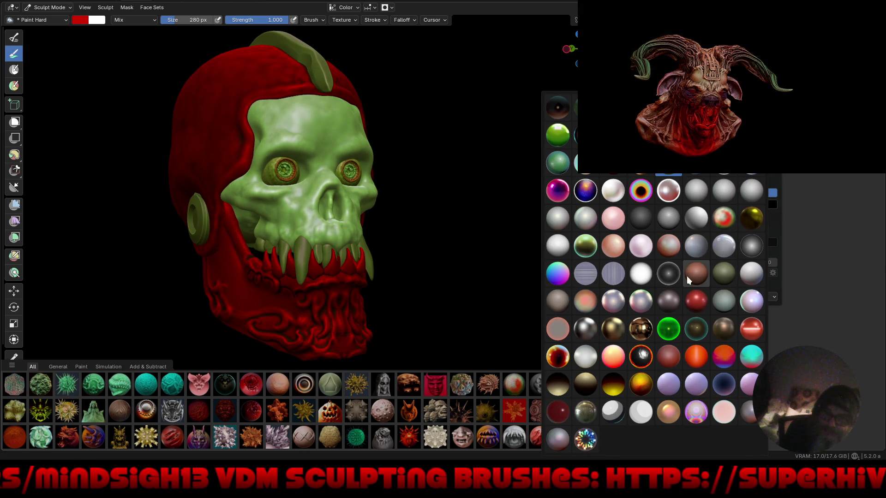
click(669, 331)
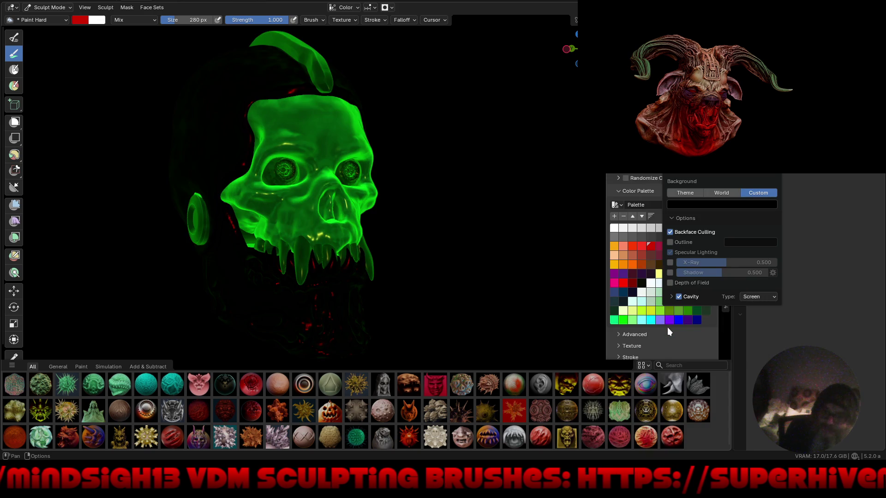
click(668, 159)
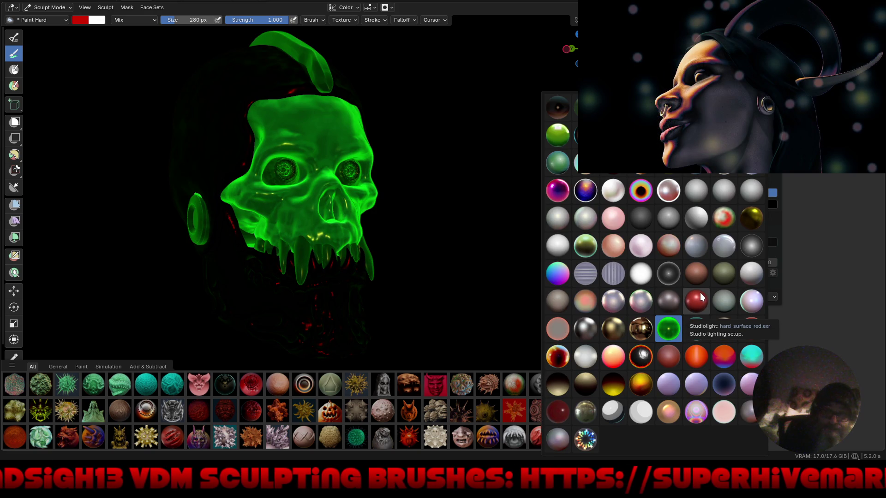
click(587, 245)
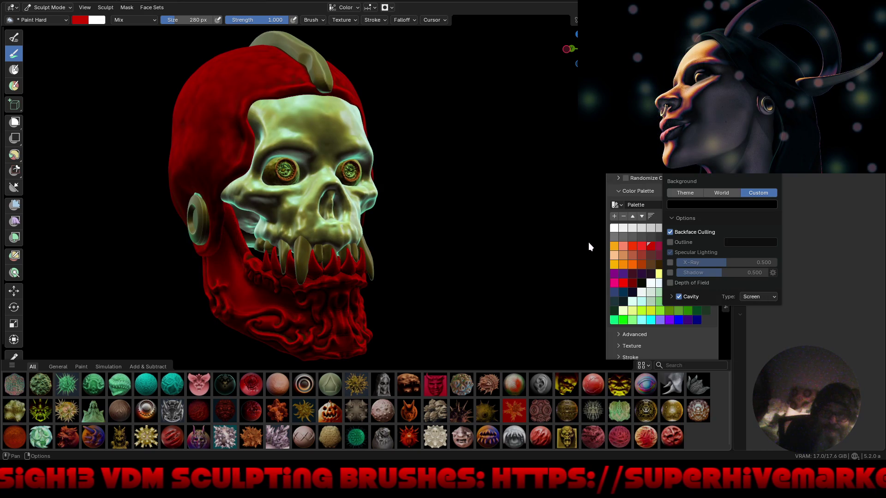
mouse_move(504, 247)
middle_down()
mouse_move(398, 252)
mouse_move(499, 249)
mouse_move(475, 292)
mouse_move(497, 257)
middle_up()
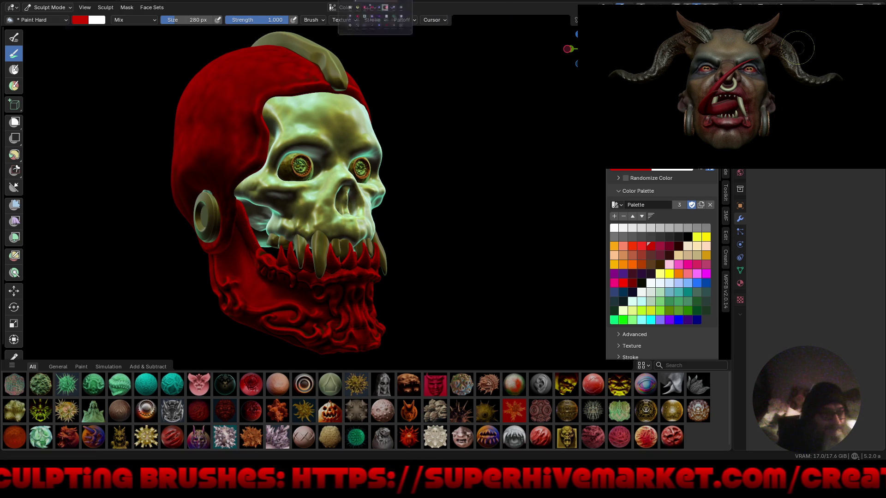
key(alt+Tab)
click(540, 304)
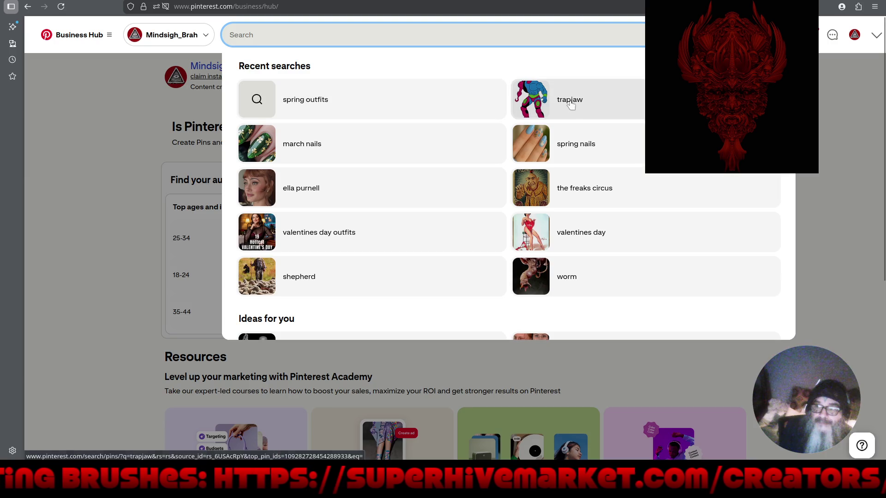
Step: Rerun the trapjaw search, view the Trap Jaw and Trap Jaw Poster pins, and scroll further down
click(569, 109)
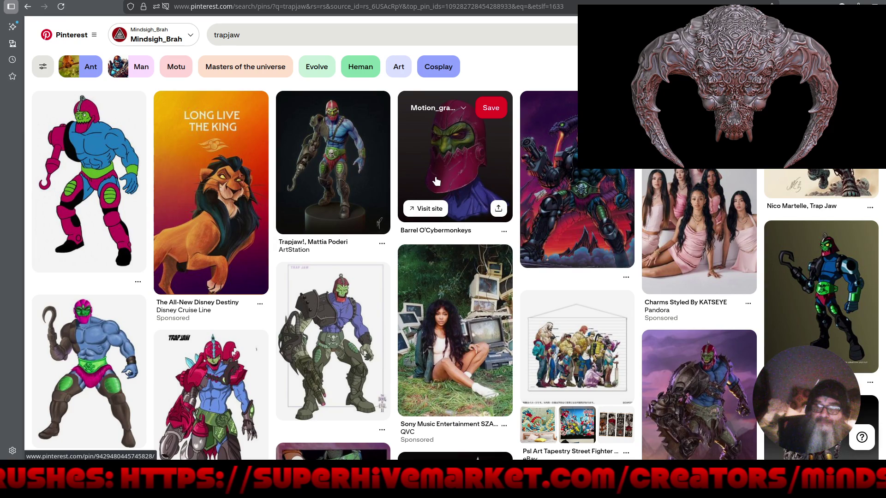
click(70, 166)
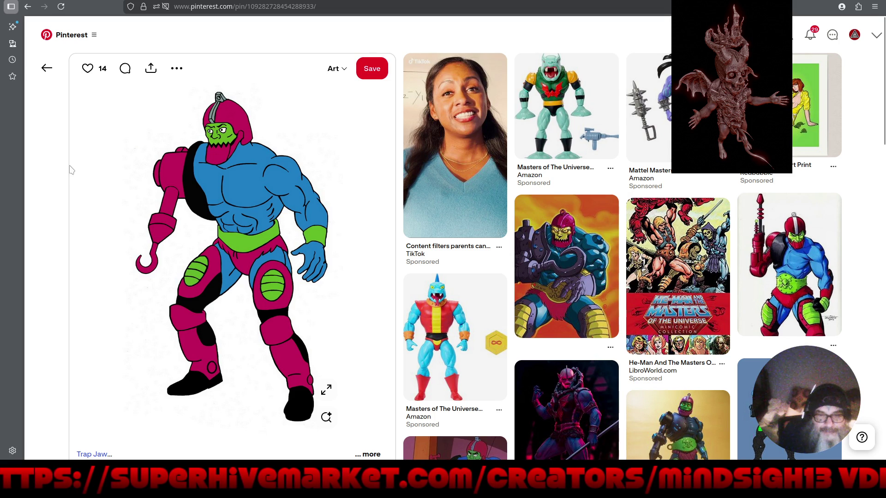
click(52, 72)
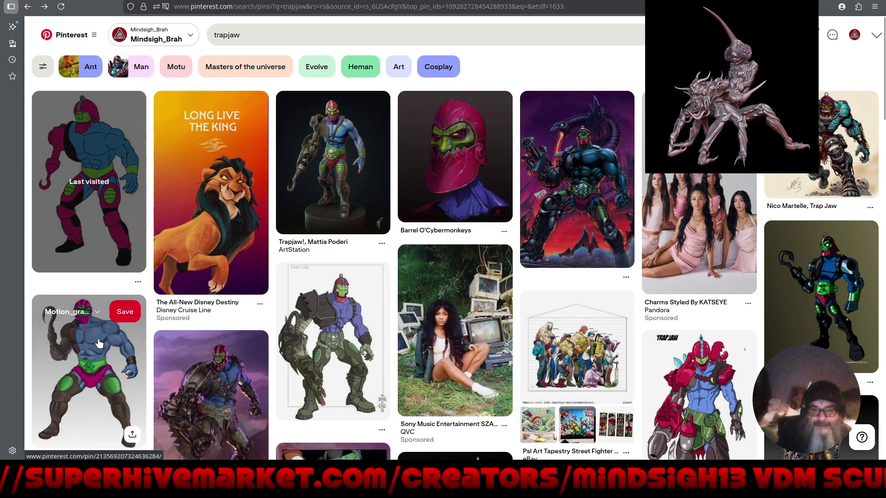
scroll(441, 330, down, 5)
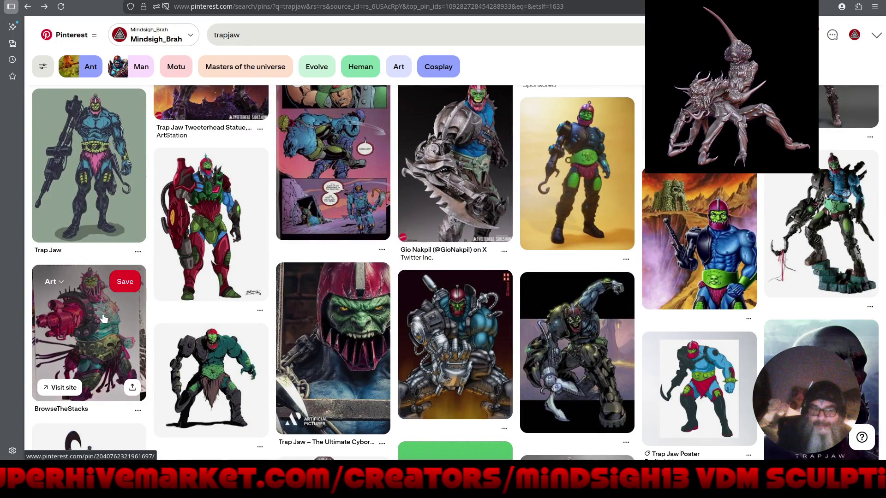
click(709, 384)
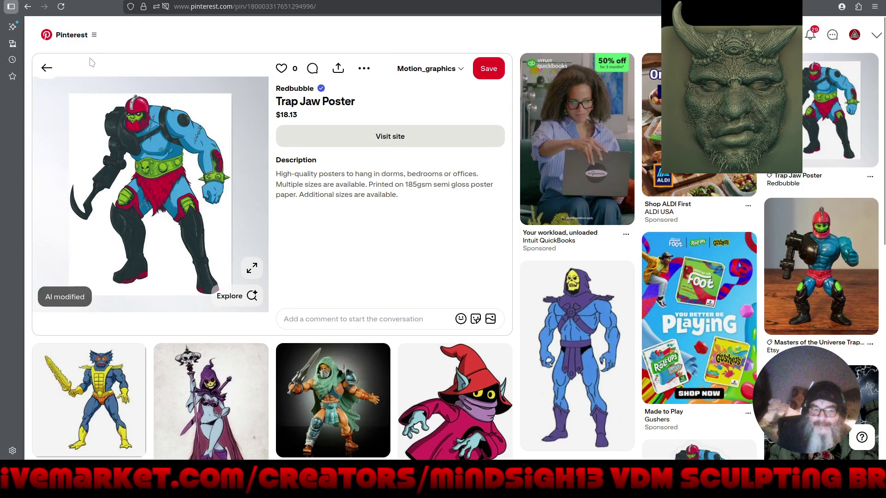
click(47, 67)
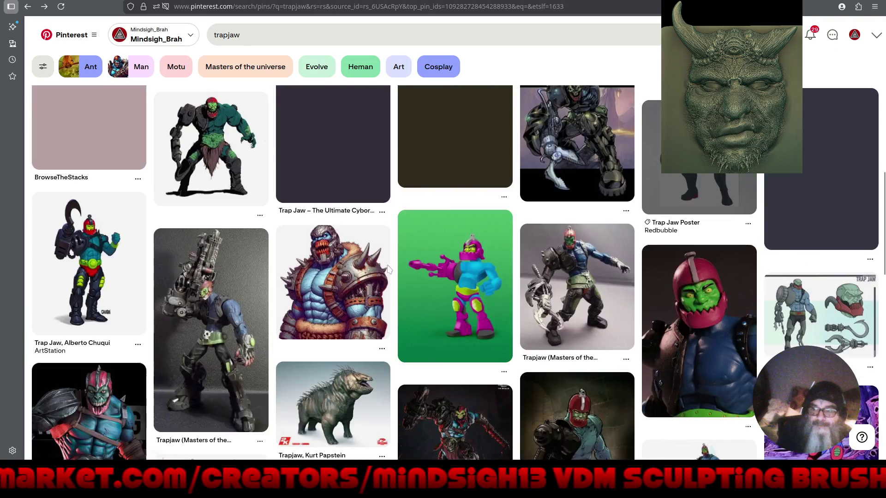
scroll(399, 278, down, 5)
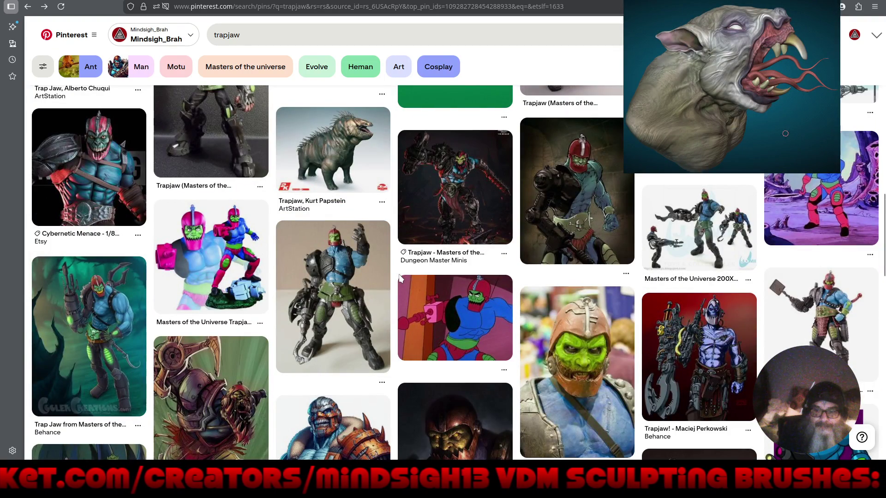
scroll(400, 278, down, 10)
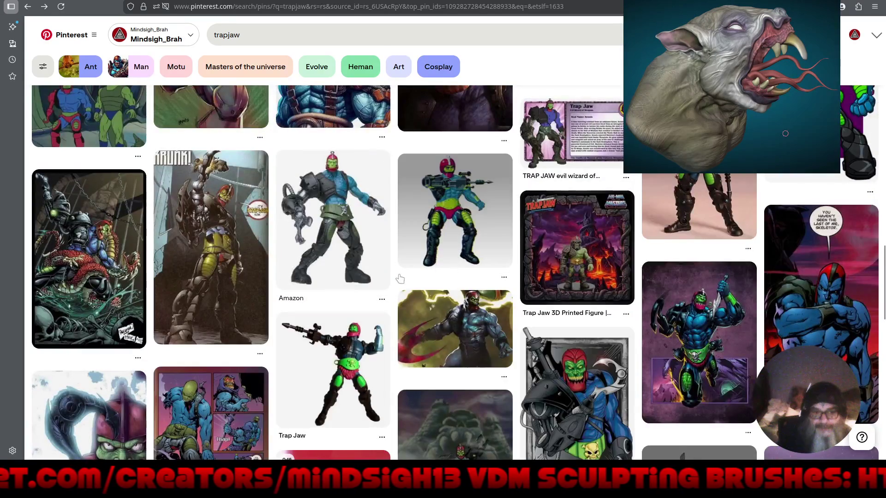
scroll(400, 278, down, 5)
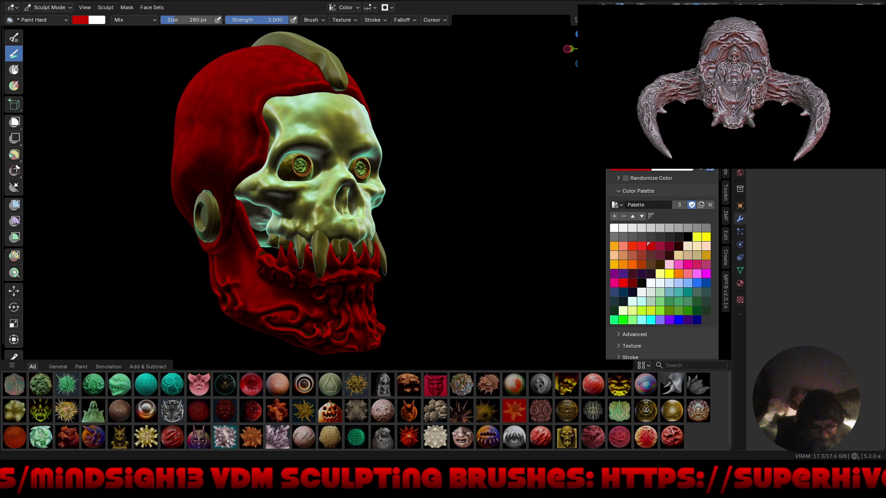
Step: In fullscreen, stamp a VDM sculpted detail into the skull's nasal cavity
mouse_move(478, 247)
middle_down()
mouse_move(441, 249)
mouse_move(465, 245)
middle_up()
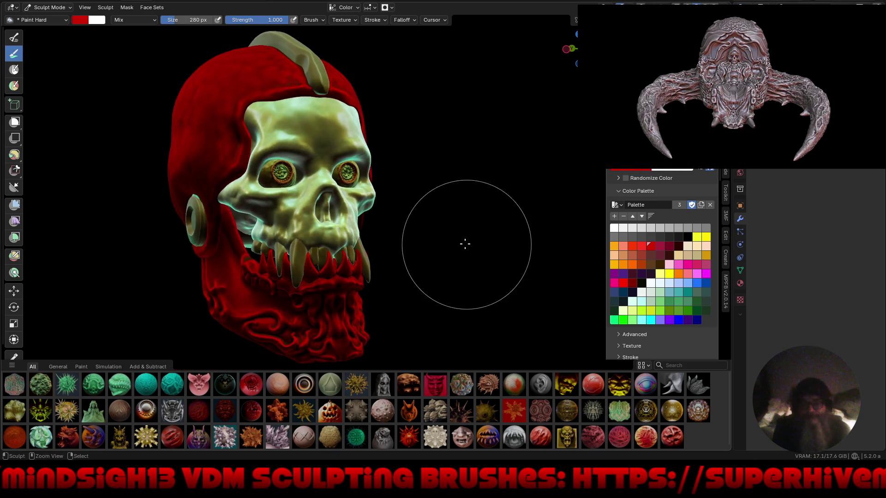
key(ctrl+alt+space)
scroll(406, 203, up, 3)
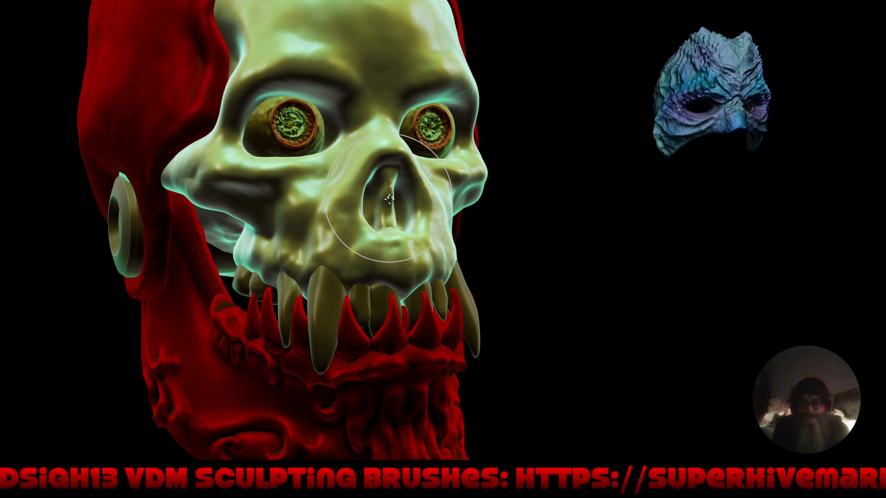
click(389, 198)
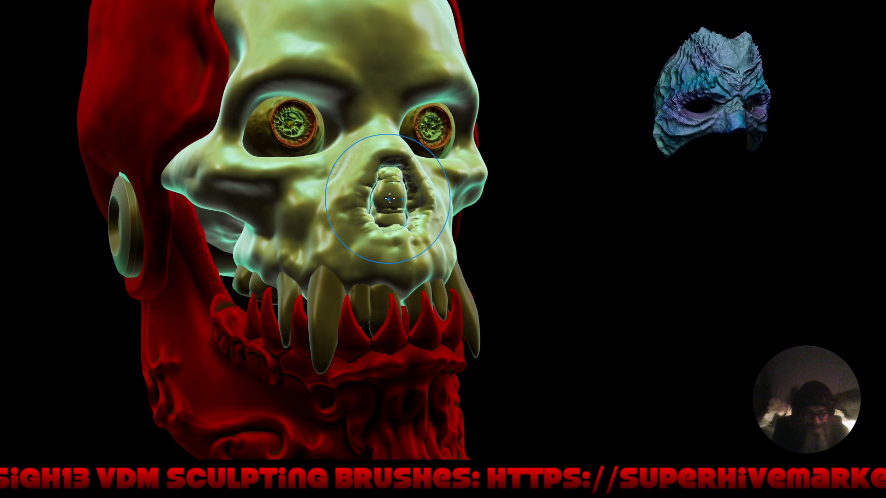
Step: Uncheck Cavity (inverted) in Auto-Masking and return to fullscreen sculpting
key(ctrl+alt+space)
click(404, 9)
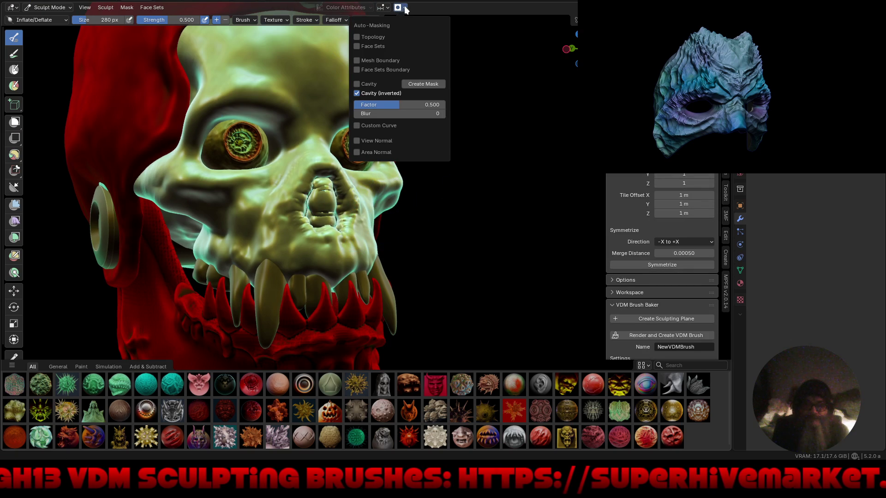
click(357, 93)
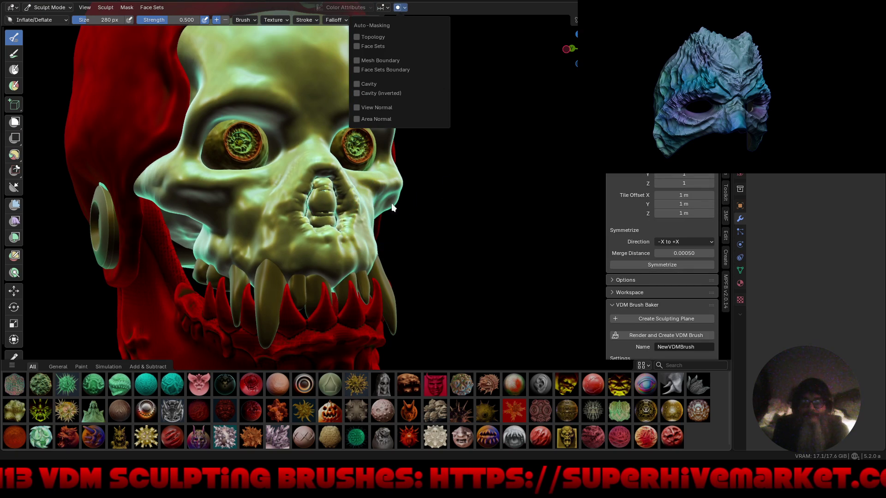
key(ctrl+alt+space)
Step: Inflate the nose into a bulbous wrinkled snout with deeper, sharper nostrils on both sides
drag(389, 204, 400, 220)
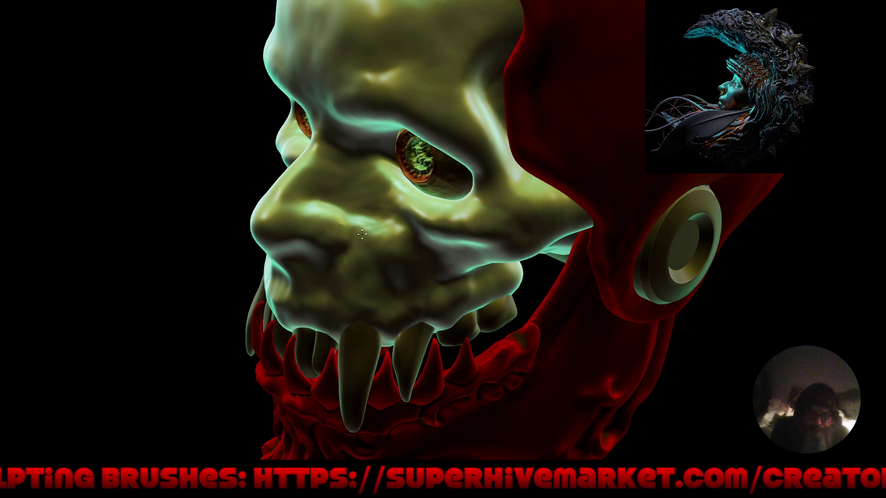
key(KP_1)
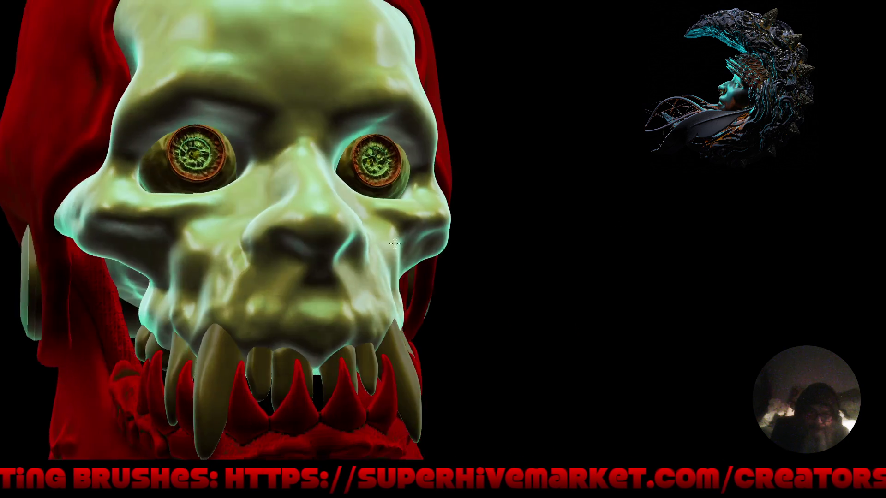
mouse_move(266, 246)
mouse_down()
mouse_move(262, 270)
mouse_move(259, 244)
mouse_up()
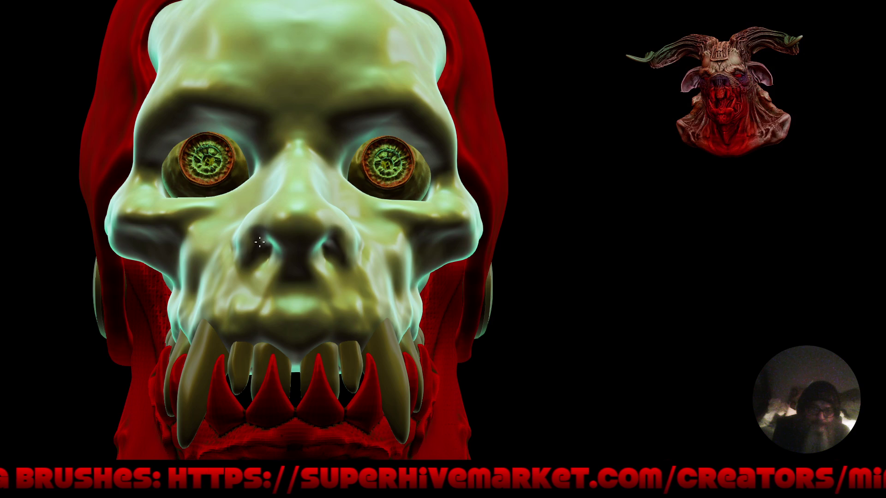
middle_drag(270, 279, 248, 245)
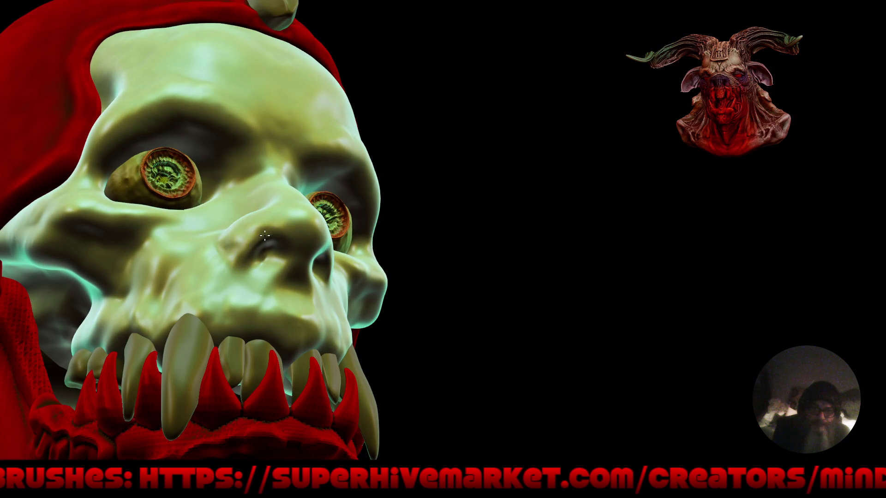
mouse_move(249, 245)
mouse_down()
mouse_move(266, 266)
mouse_move(278, 254)
mouse_move(291, 259)
mouse_move(252, 273)
mouse_move(236, 249)
mouse_move(283, 228)
mouse_move(257, 221)
mouse_up()
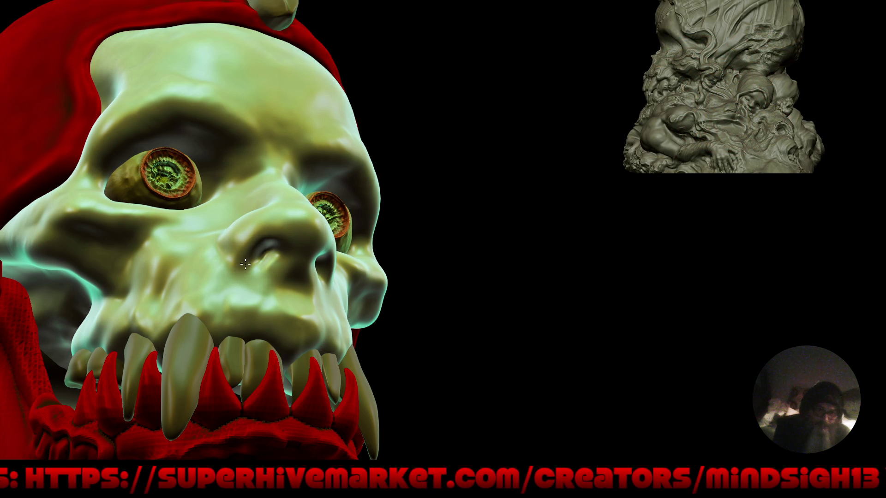
mouse_move(244, 262)
middle_down()
mouse_move(336, 238)
mouse_move(222, 203)
middle_up()
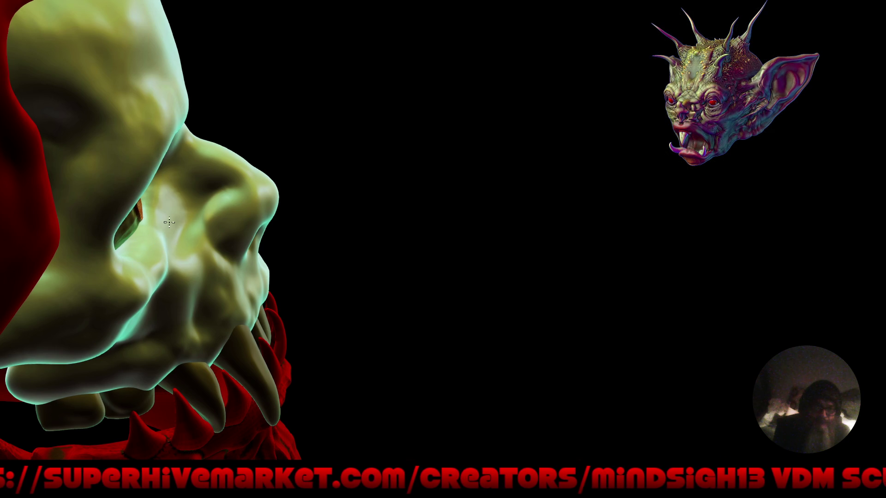
mouse_move(199, 276)
middle_down()
mouse_move(182, 307)
mouse_move(196, 255)
middle_up()
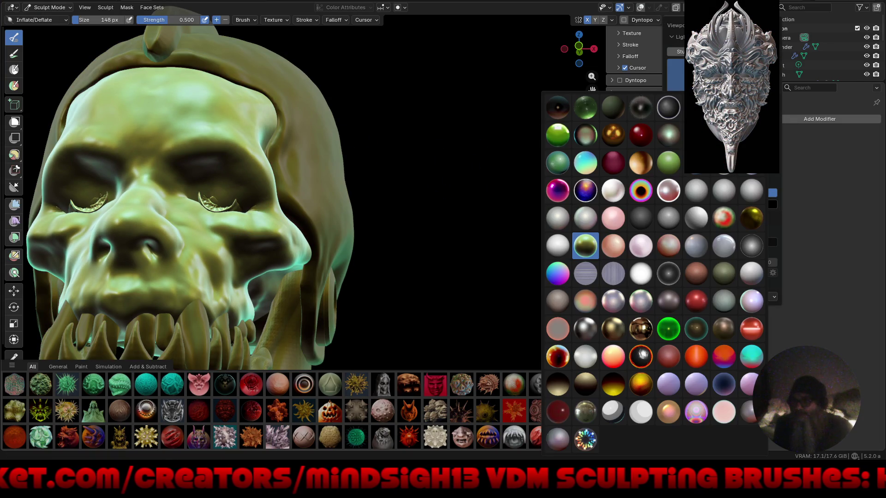
Step: Switch to the grey clay matcap and remove the creases around both eye sockets
click(697, 188)
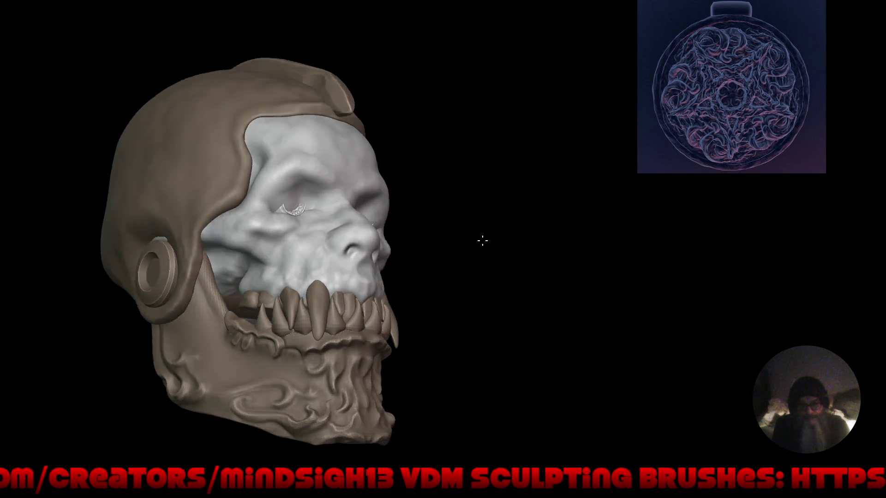
scroll(374, 184, up, 2)
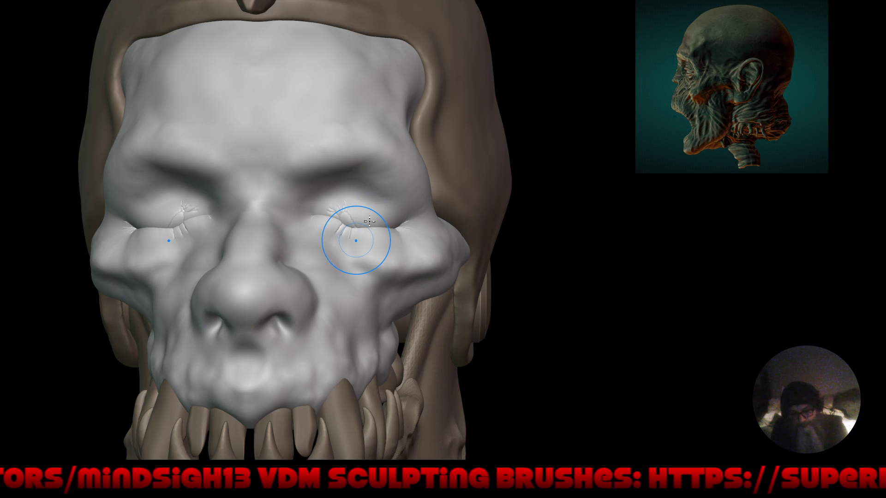
right_click(359, 248)
click(358, 251)
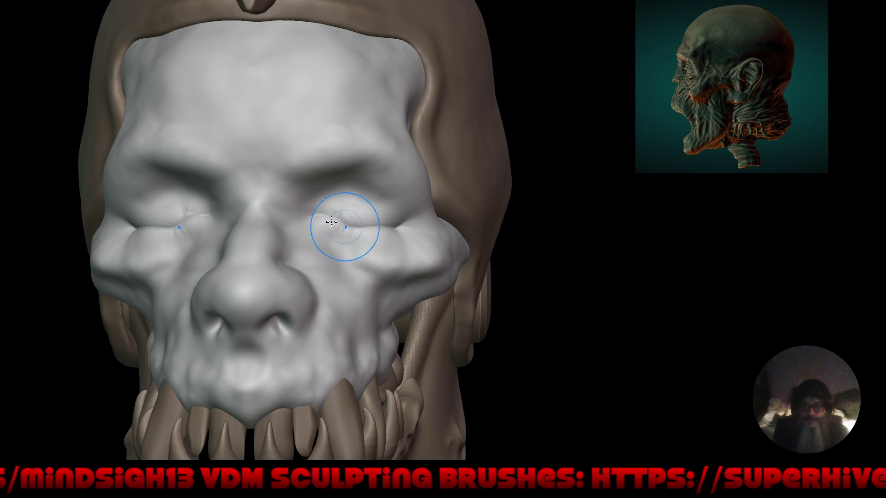
Step: Refine both inner eye corners and stamp detailed VDM eyes into both sockets
mouse_move(315, 217)
mouse_down()
mouse_move(385, 220)
mouse_move(377, 220)
mouse_up()
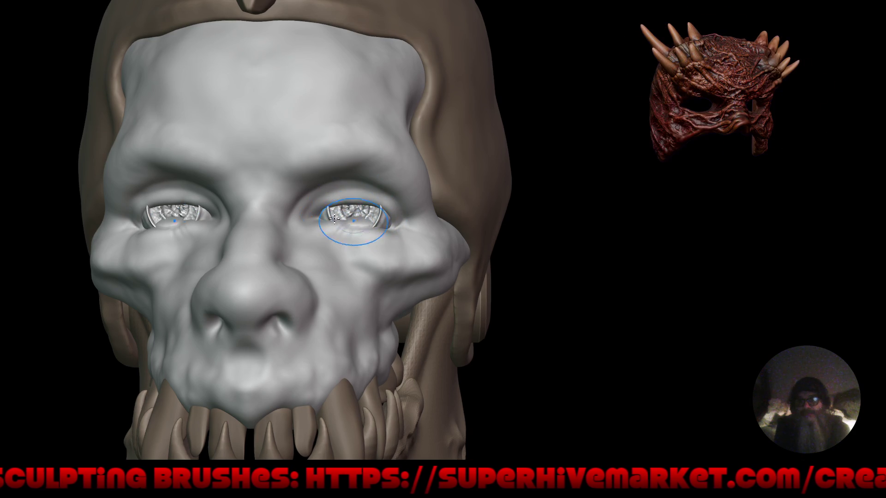
drag(357, 222, 385, 224)
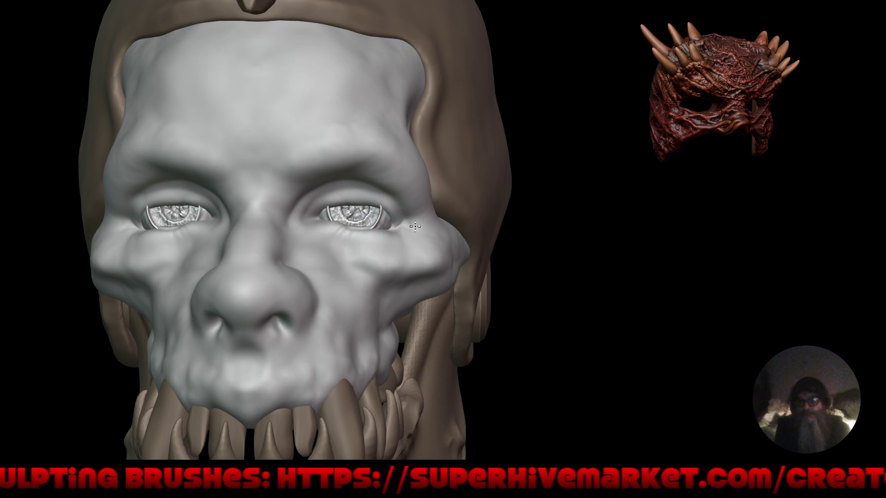
key(f)
mouse_move(378, 330)
mouse_down()
mouse_move(407, 333)
mouse_move(379, 294)
mouse_move(389, 347)
mouse_move(400, 334)
mouse_up()
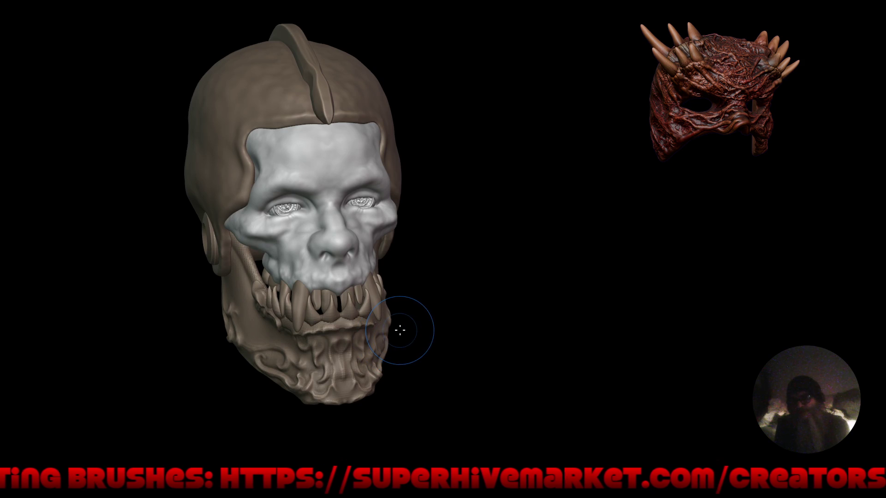
mouse_move(406, 207)
mouse_down()
mouse_move(385, 198)
mouse_move(366, 287)
mouse_up()
key(KP_3)
scroll(293, 192, up, 8)
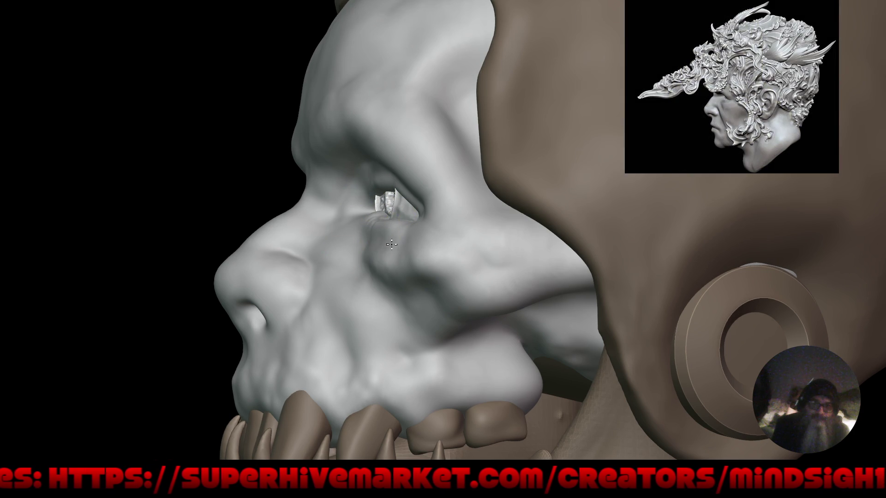
scroll(376, 231, down, 5)
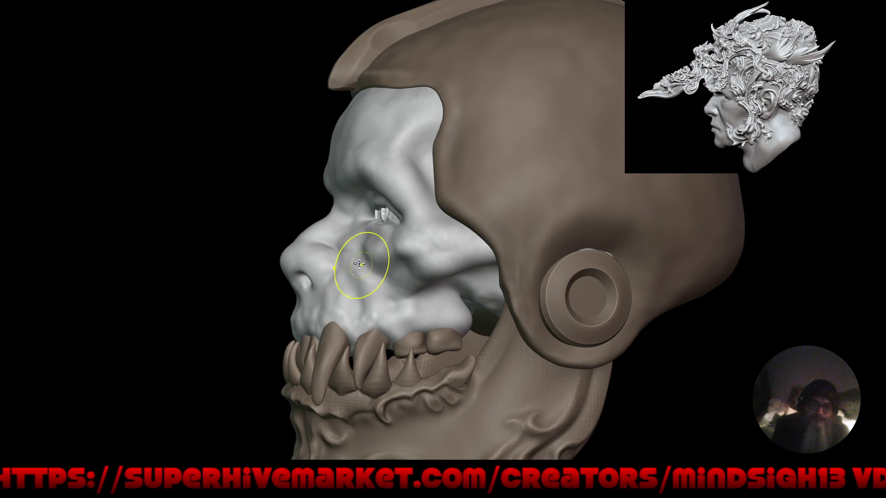
scroll(378, 275, down, 6)
middle_drag(386, 277, 390, 277)
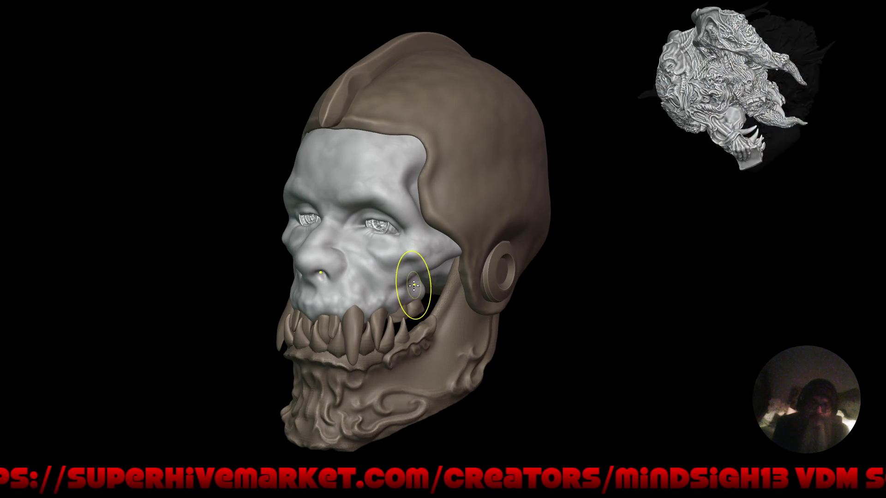
middle_drag(448, 296, 429, 287)
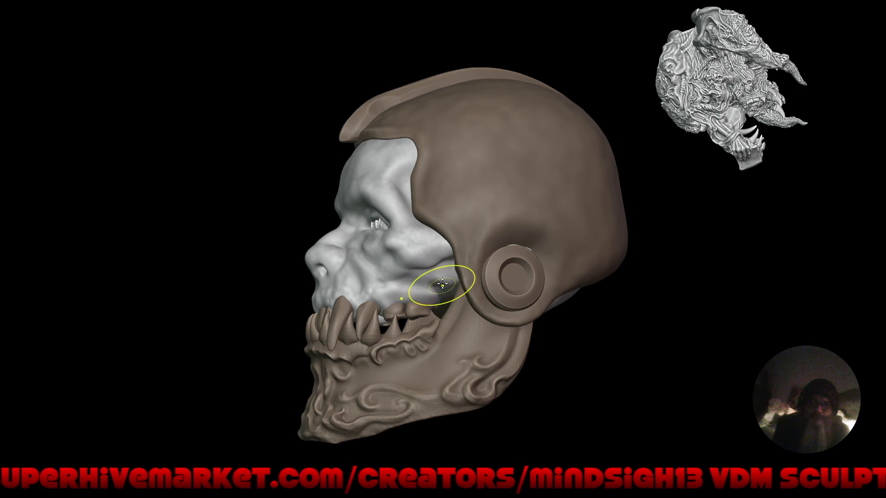
mouse_move(431, 251)
middle_down()
mouse_move(499, 331)
mouse_move(530, 331)
mouse_move(522, 336)
mouse_move(433, 223)
middle_up()
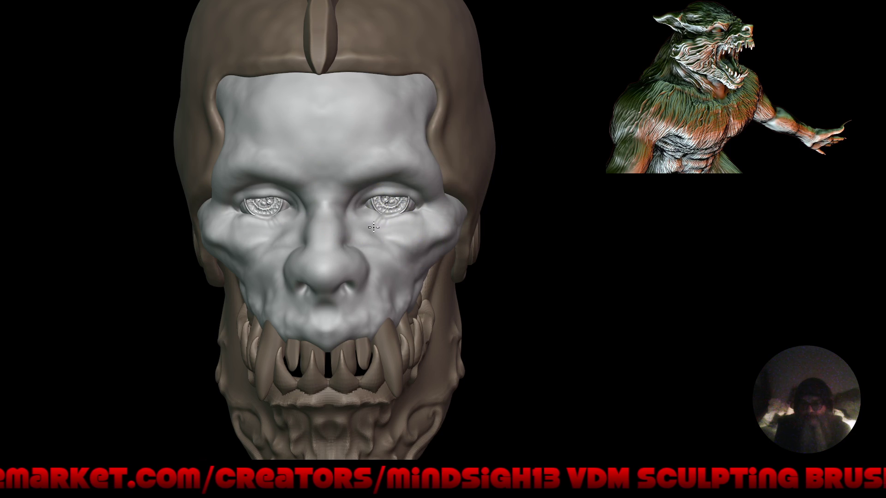
Step: Paint the eyeballs pinkish-red, rotate the eye slightly and scale it to 0.799
click(398, 206)
key(t)
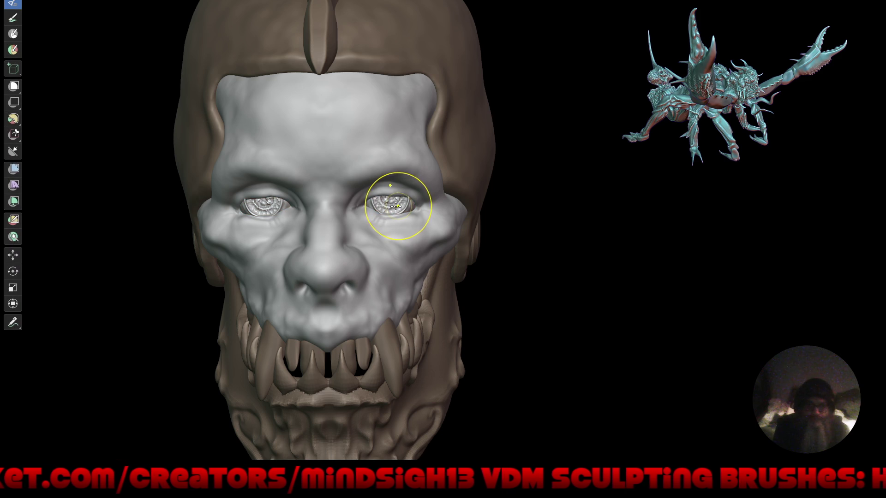
click(14, 304)
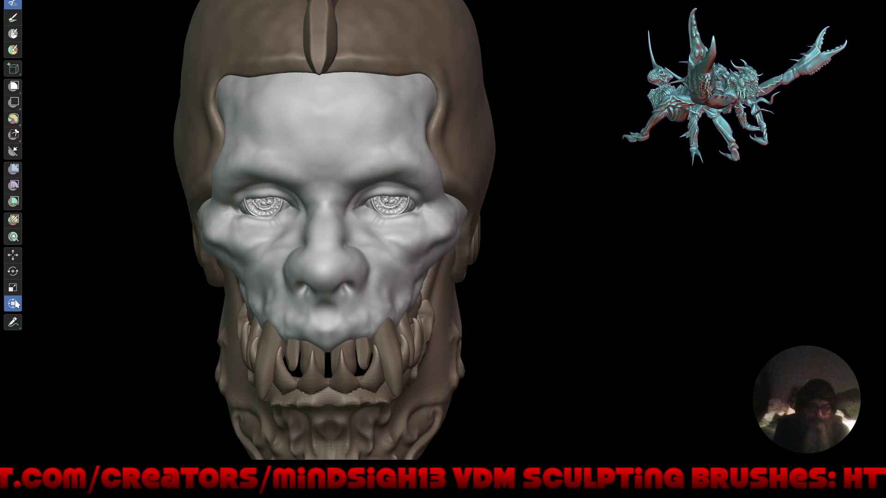
key(s)
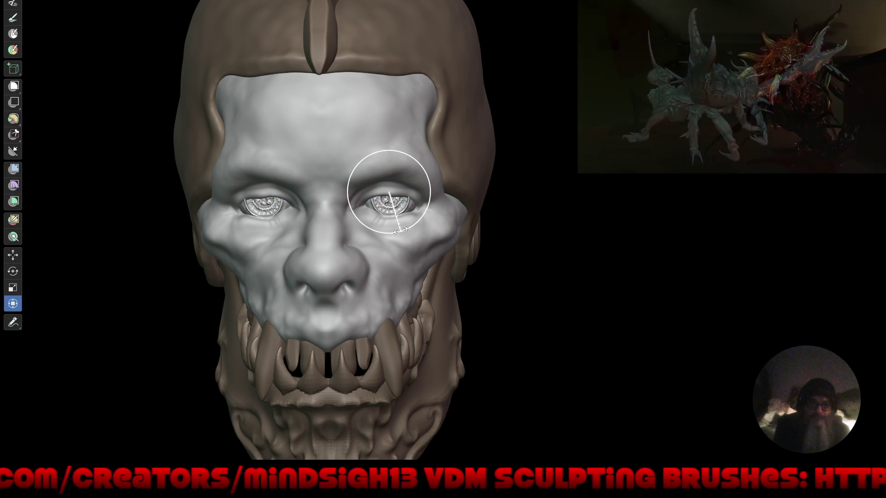
click(398, 221)
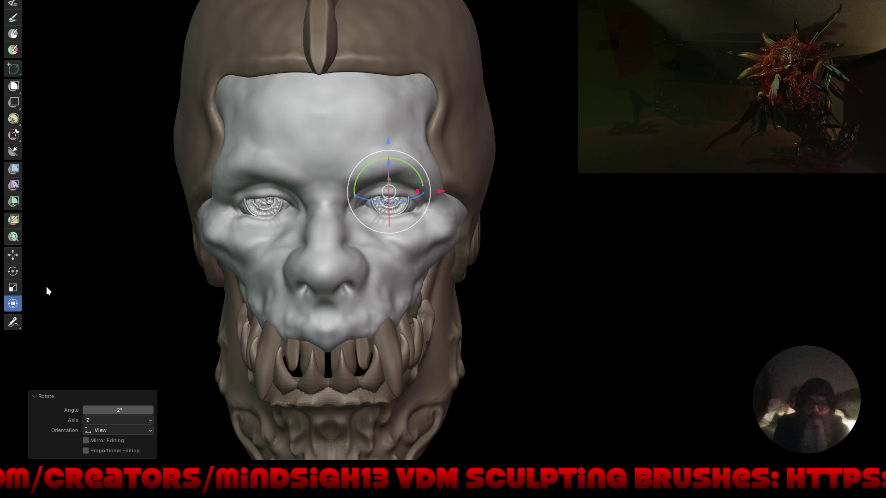
click(12, 290)
key(s)
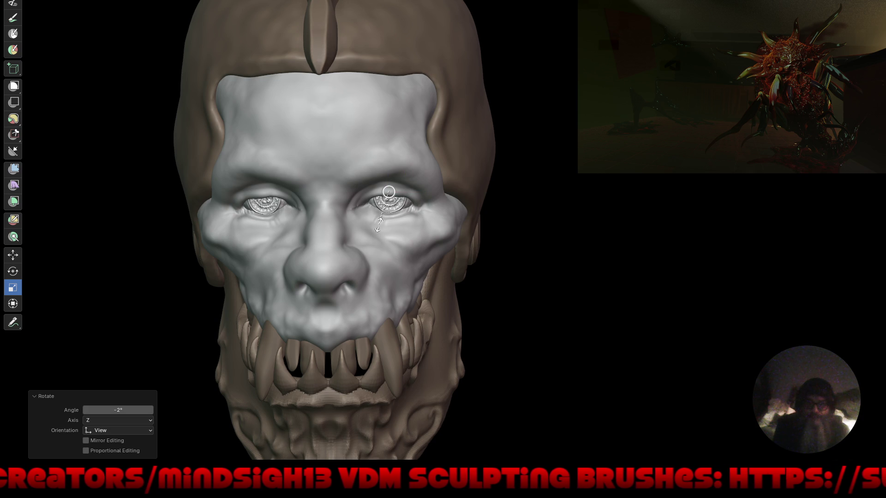
click(383, 227)
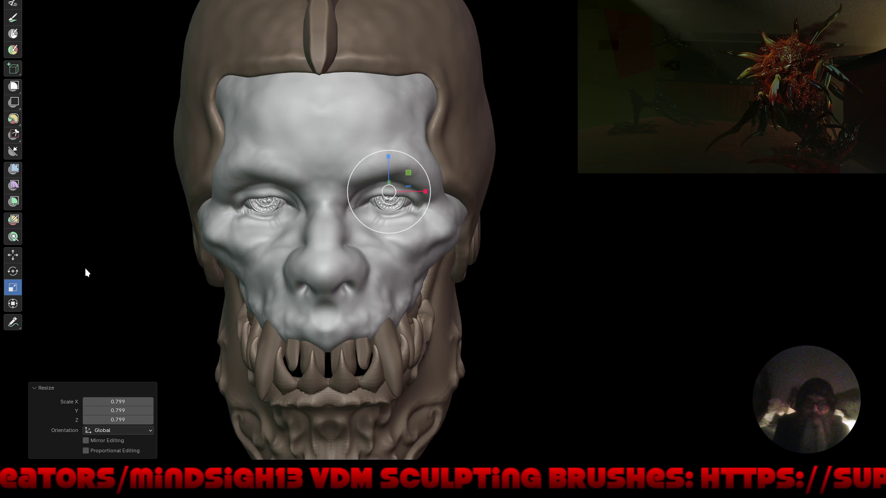
Step: Slide the eye along the X and Y axes back into its socket
click(13, 255)
middle_drag(424, 244, 427, 231)
drag(424, 205, 421, 203)
mouse_move(422, 203)
middle_down()
mouse_move(469, 245)
mouse_move(438, 247)
mouse_move(442, 199)
middle_up()
drag(438, 183, 431, 186)
mouse_move(431, 186)
middle_down()
mouse_move(419, 276)
mouse_move(450, 270)
middle_up()
click(425, 239)
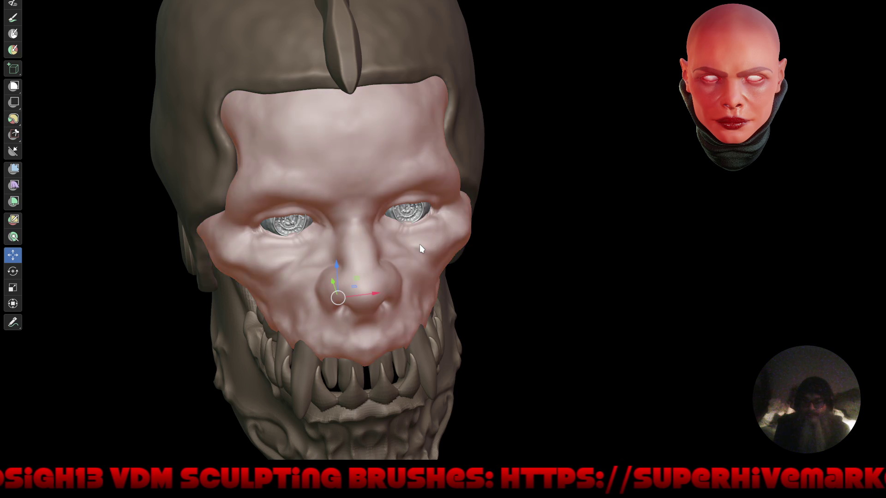
Step: Sculpt to refine the surface inside the eye socket
key(x)
middle_drag(448, 239, 387, 184)
scroll(386, 180, up, 3)
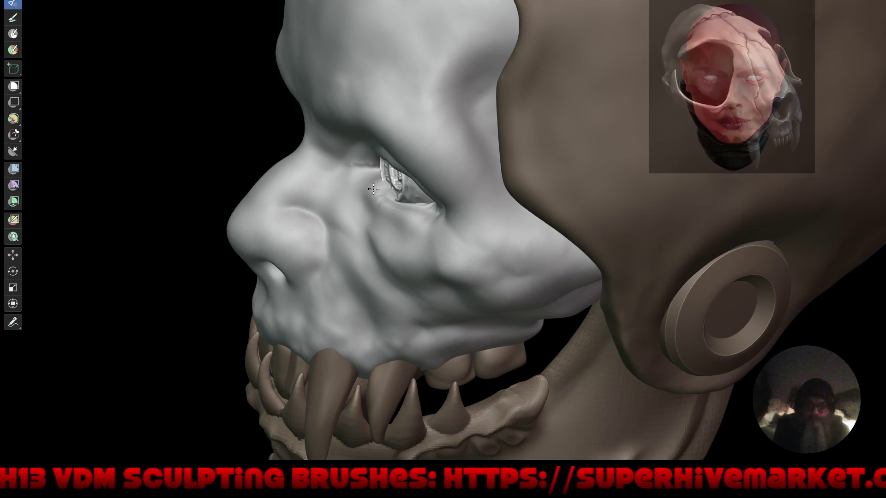
scroll(388, 189, up, 2)
drag(401, 182, 404, 212)
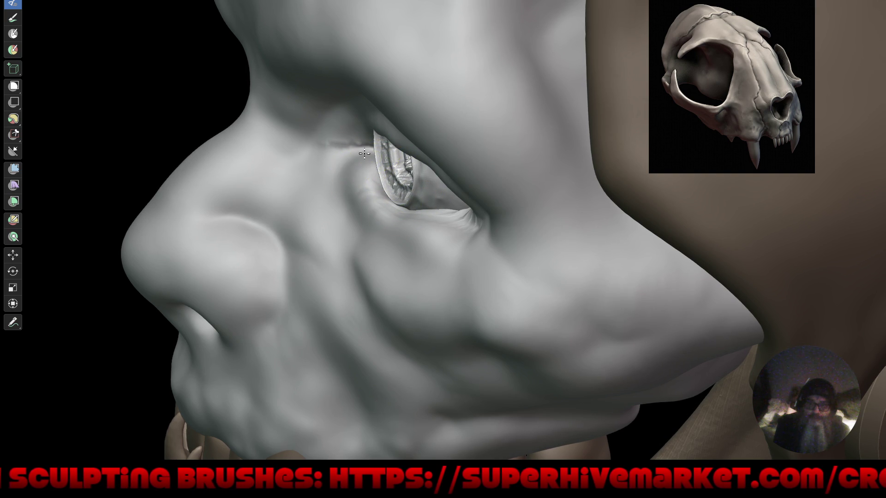
Step: Carve a small crease at the eye corner and restore the full interface
mouse_move(349, 138)
middle_down()
mouse_move(350, 208)
mouse_move(411, 231)
mouse_move(401, 192)
mouse_move(415, 203)
mouse_move(392, 223)
middle_up()
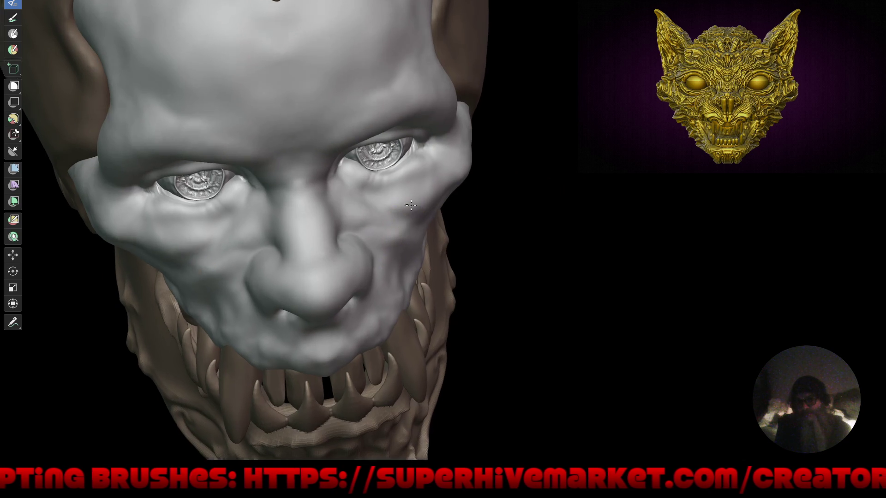
scroll(410, 214, up, 3)
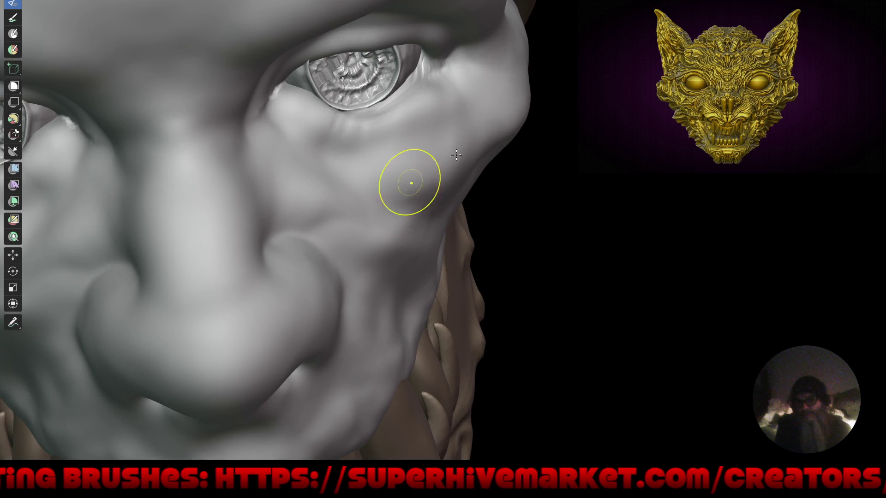
drag(467, 50, 441, 62)
scroll(420, 120, down, 10)
mouse_move(420, 185)
middle_down()
mouse_move(444, 234)
mouse_move(396, 300)
middle_up()
key(ctrl+alt+space)
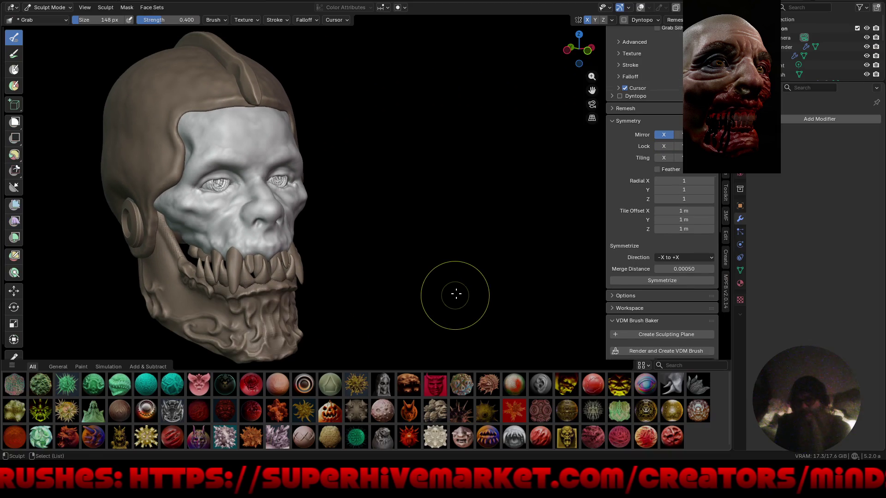
Step: Show vertex colours with Attribute colour and MatCap lighting, starting with a green MatCap
click(775, 7)
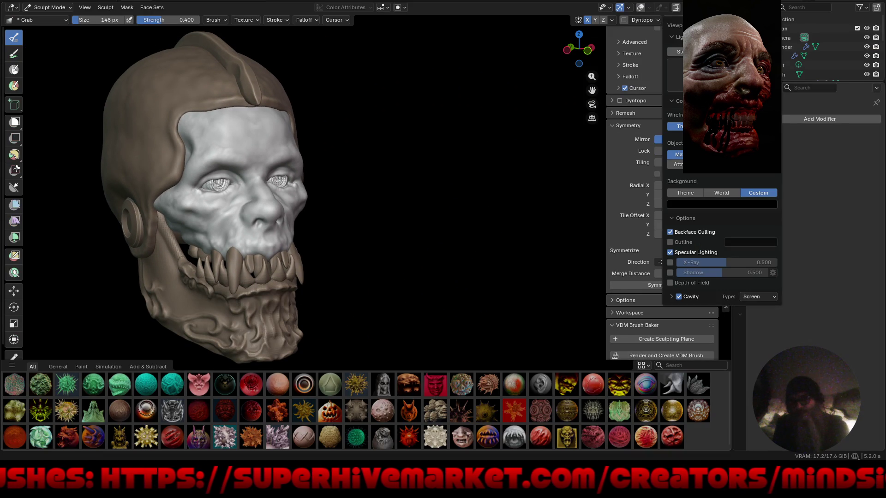
click(676, 164)
click(722, 51)
click(697, 74)
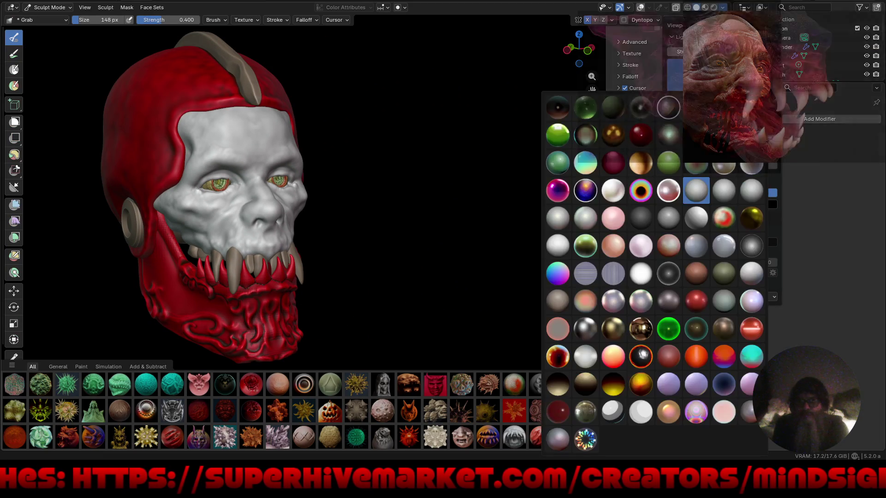
click(668, 165)
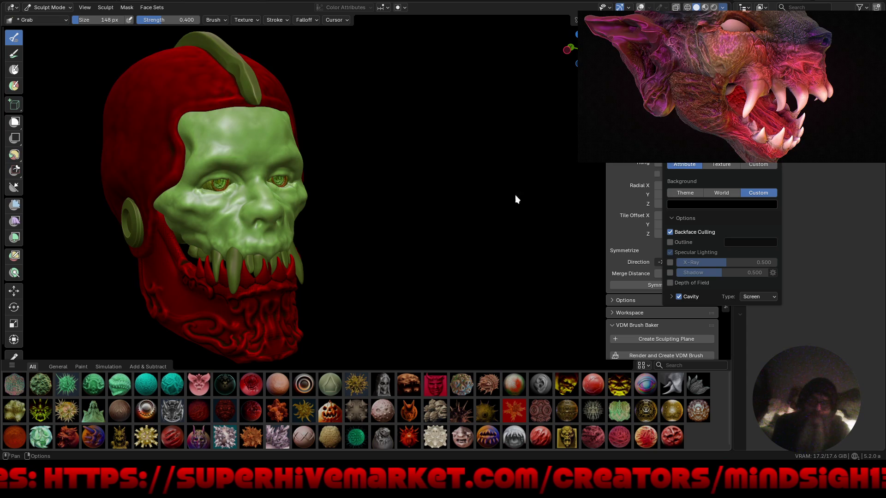
mouse_move(482, 241)
middle_down()
mouse_move(431, 200)
mouse_move(439, 174)
mouse_move(478, 251)
mouse_move(513, 247)
mouse_move(372, 249)
mouse_move(483, 261)
mouse_move(477, 245)
middle_up()
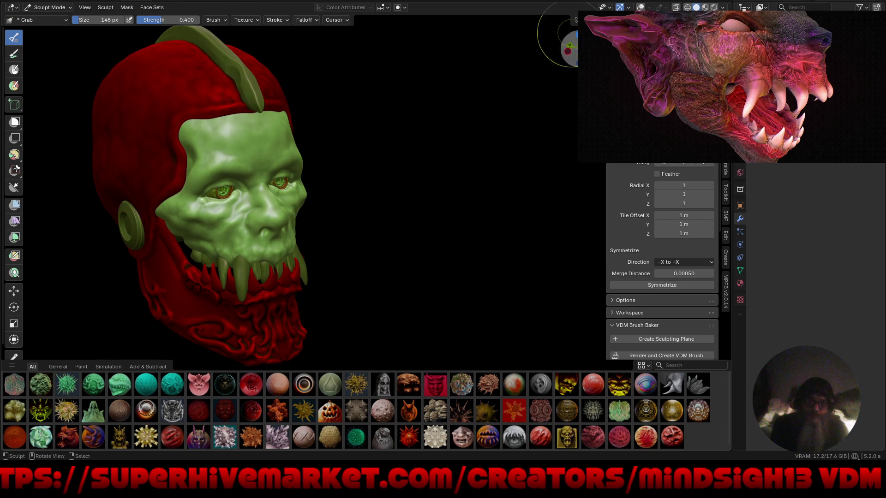
Step: Try red-green and grey-and-red MatCaps, then settle on a neutral grey MatCap
click(722, 7)
click(668, 190)
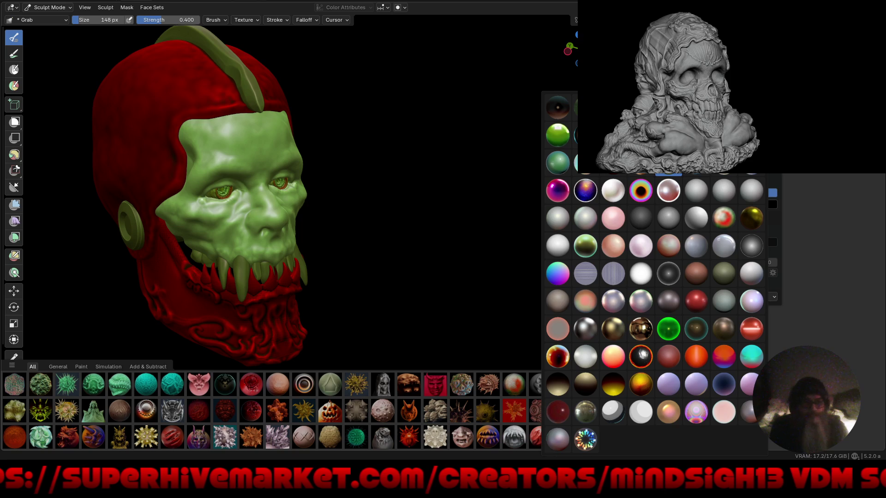
click(724, 218)
click(712, 174)
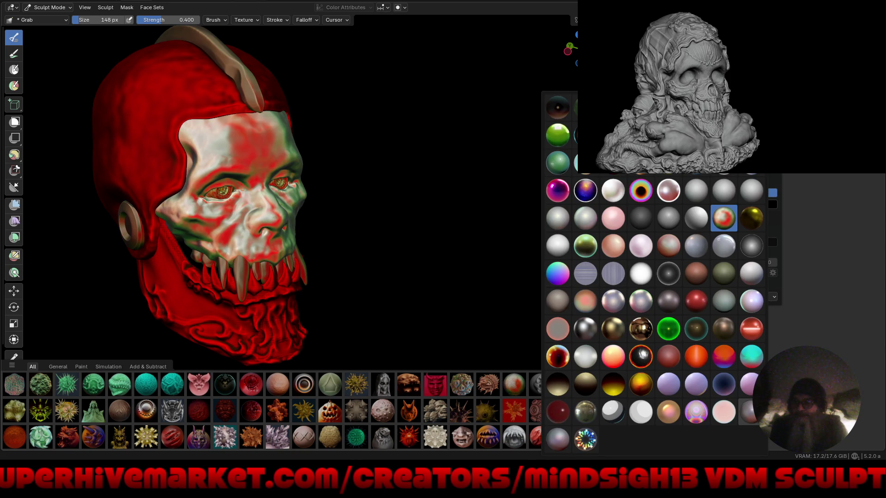
click(752, 412)
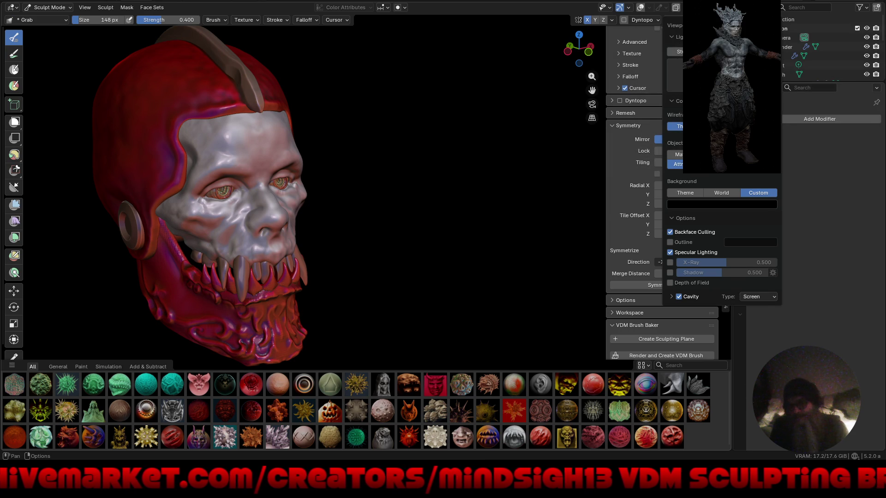
click(674, 74)
click(709, 198)
middle_drag(453, 214, 364, 198)
scroll(318, 203, up, 4)
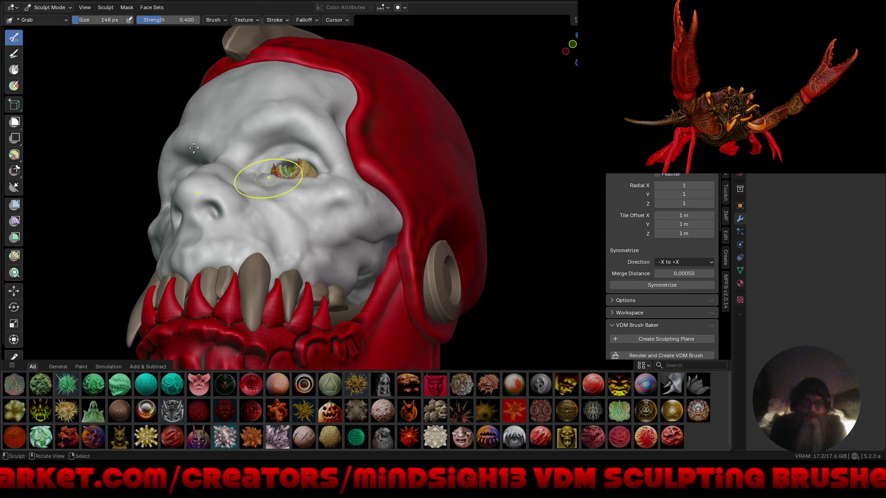
click(14, 54)
Step: Pick green #3CD044 at density 0.250 and paint a green band across the face
click(79, 21)
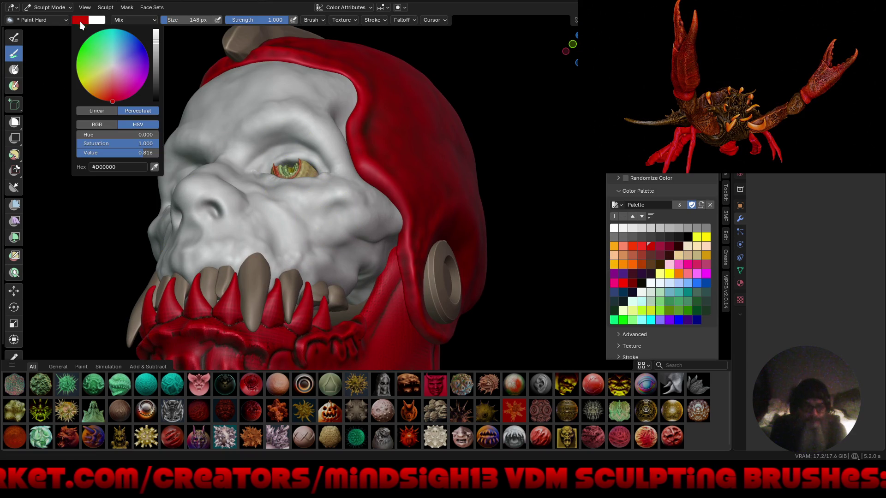
drag(93, 52, 91, 51)
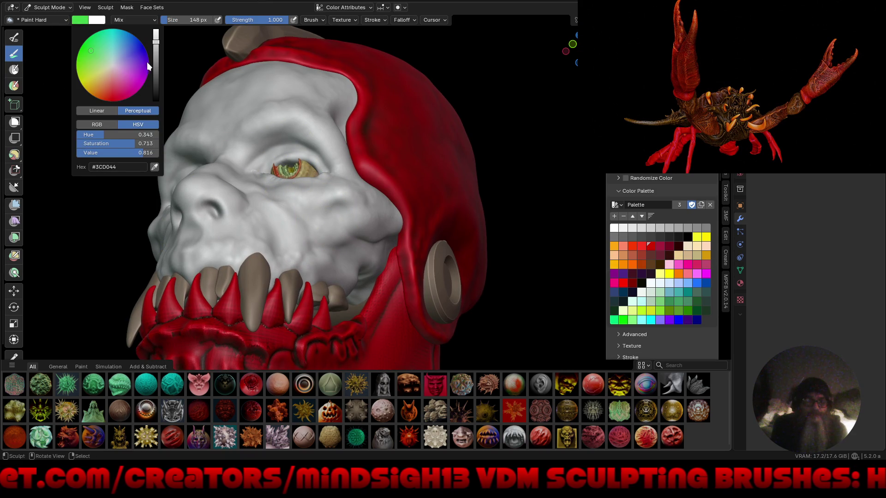
drag(156, 55, 160, 56)
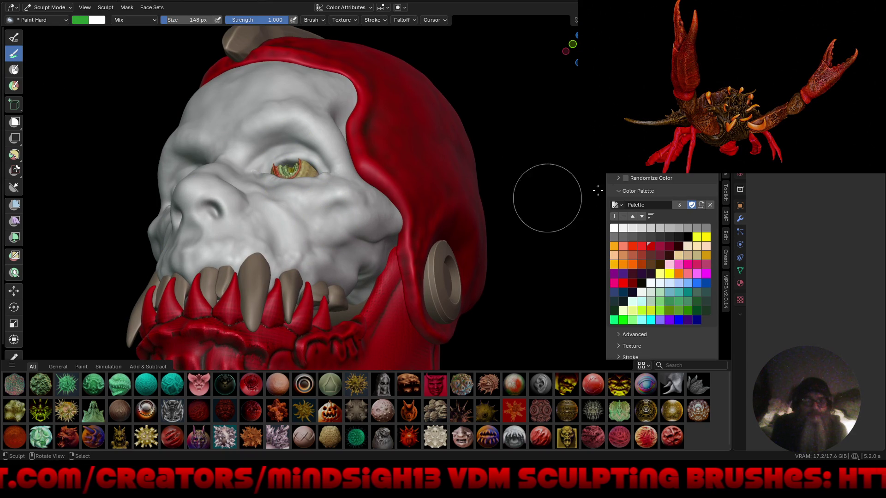
scroll(610, 347, up, 10)
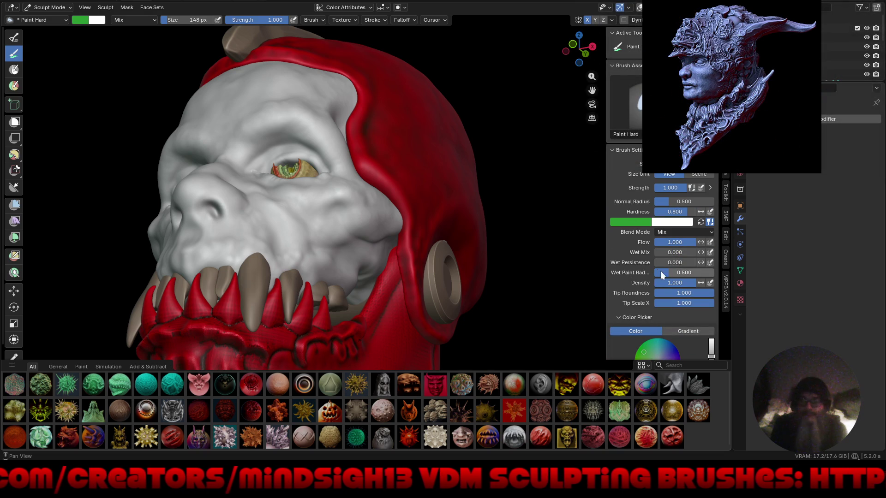
drag(649, 288, 579, 282)
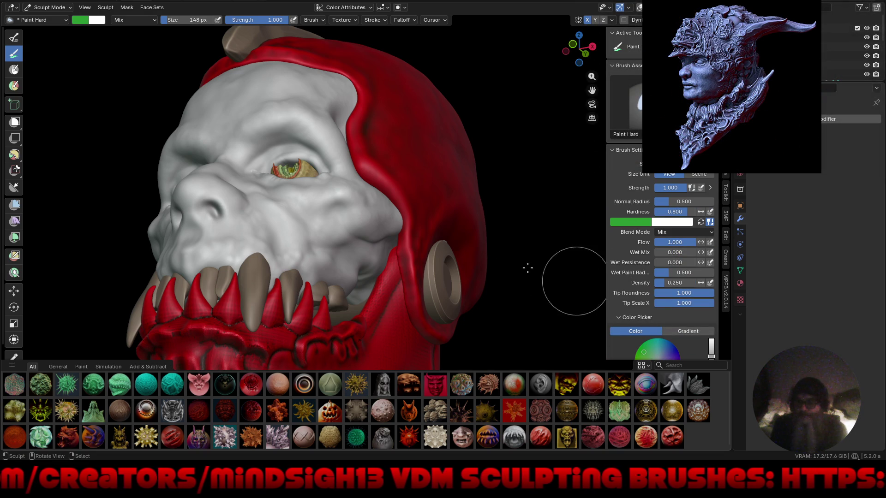
scroll(415, 199, down, 4)
mouse_move(397, 185)
mouse_down()
mouse_move(332, 194)
mouse_move(364, 139)
mouse_up()
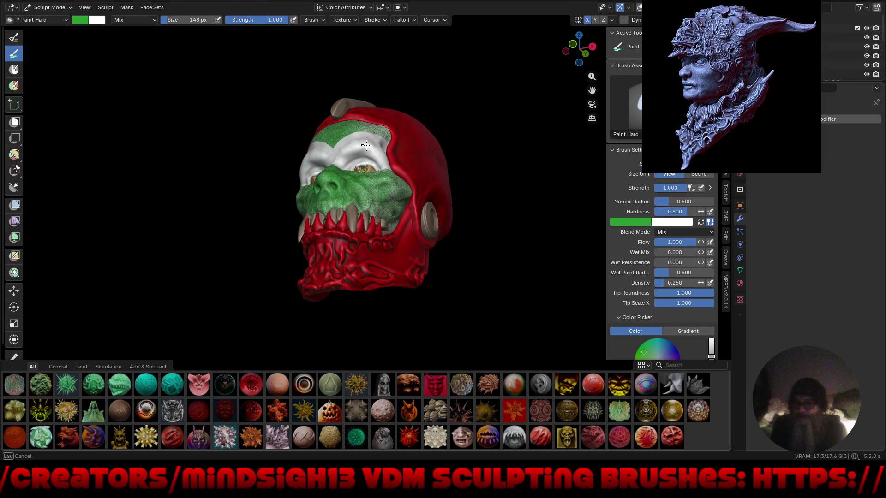
Step: Paint the brow, eye area, forehead and upper lip green
mouse_move(374, 163)
middle_down()
mouse_move(421, 208)
mouse_move(445, 213)
mouse_move(406, 182)
middle_up()
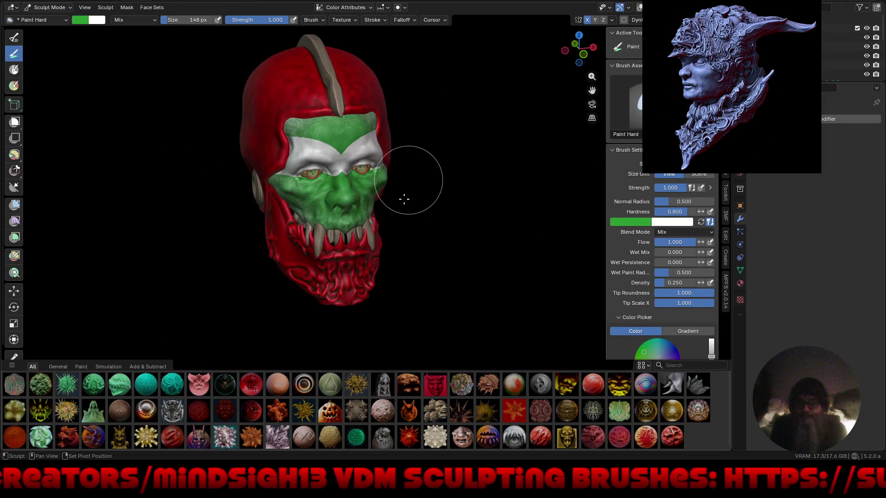
scroll(379, 255, up, 3)
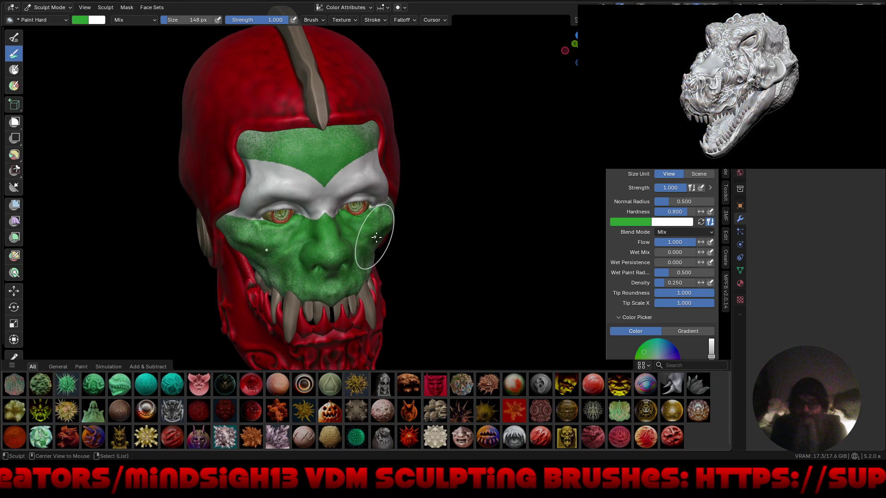
mouse_move(369, 198)
mouse_down()
mouse_move(277, 189)
mouse_move(358, 159)
mouse_up()
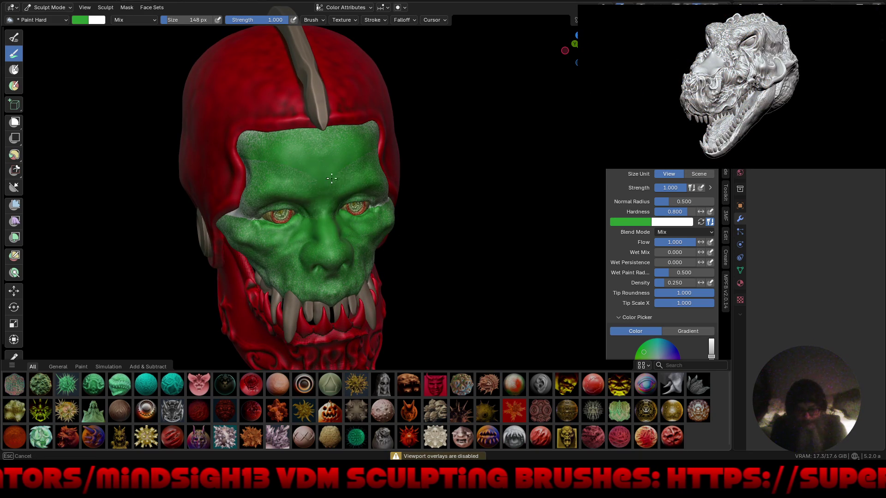
drag(283, 200, 266, 141)
drag(274, 301, 370, 278)
mouse_move(226, 150)
middle_down()
mouse_move(254, 162)
mouse_move(279, 204)
mouse_move(318, 231)
mouse_move(421, 273)
mouse_move(409, 269)
middle_up()
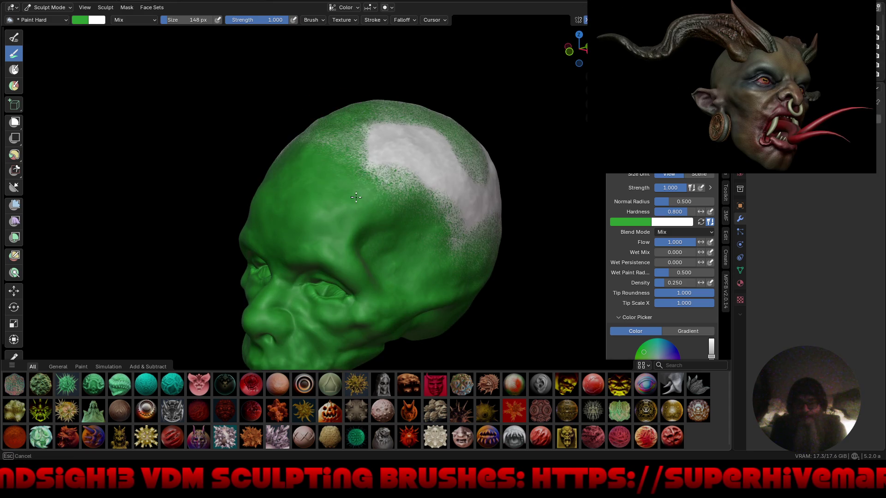
scroll(356, 197, down, 5)
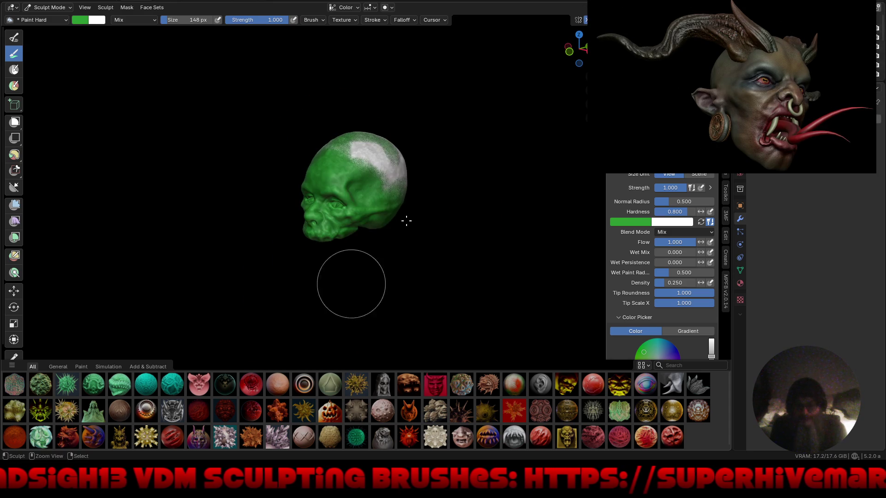
mouse_move(394, 170)
middle_down()
mouse_move(392, 248)
mouse_move(387, 141)
mouse_move(474, 223)
mouse_move(365, 111)
mouse_move(378, 87)
mouse_move(365, 273)
mouse_move(432, 268)
mouse_move(405, 203)
middle_up()
Step: Bring the helmet and teeth back into view and darken the paint to #123F15
key(KP_Divide)
scroll(456, 186, up, 5)
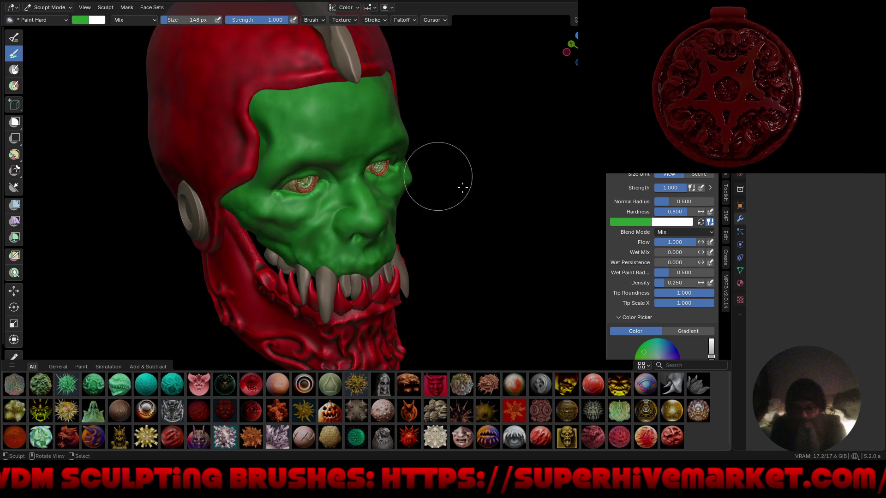
scroll(456, 186, down, 4)
mouse_move(410, 261)
middle_down()
mouse_move(401, 237)
mouse_move(374, 235)
mouse_move(404, 254)
mouse_move(382, 238)
mouse_move(396, 286)
mouse_move(412, 277)
mouse_move(396, 247)
mouse_move(402, 268)
mouse_move(431, 236)
mouse_move(425, 221)
mouse_move(421, 230)
middle_up()
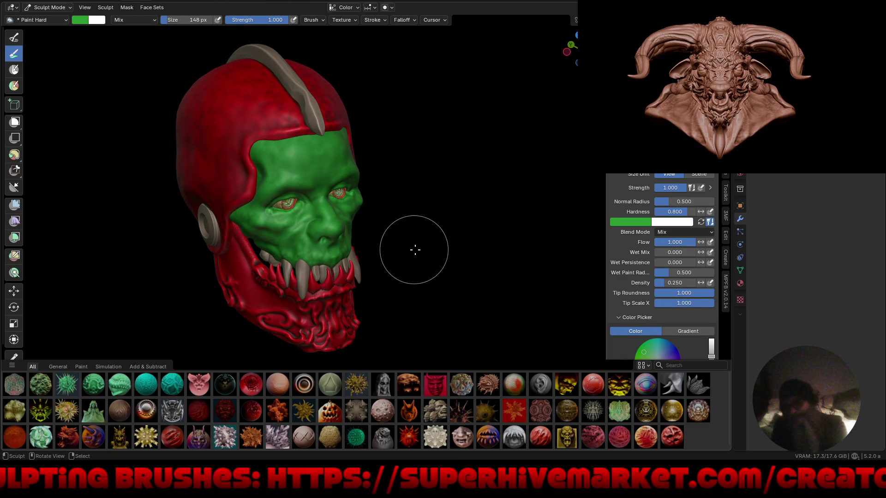
click(637, 224)
drag(663, 195, 637, 194)
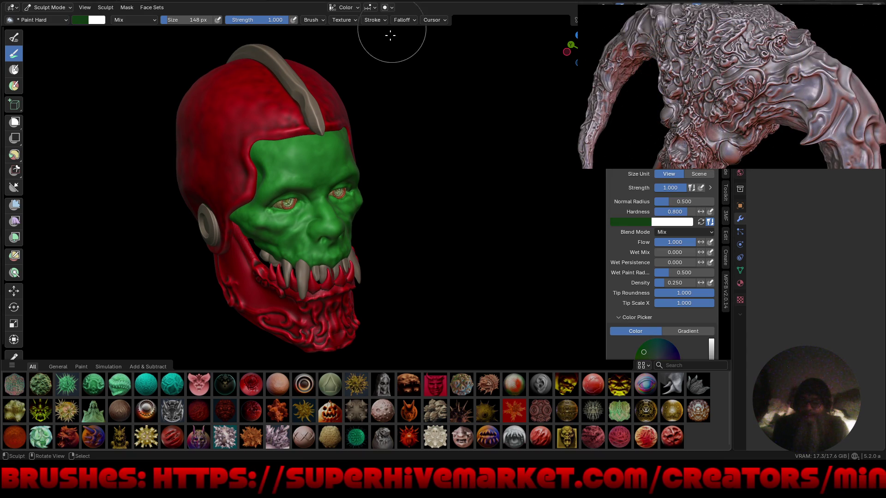
click(391, 8)
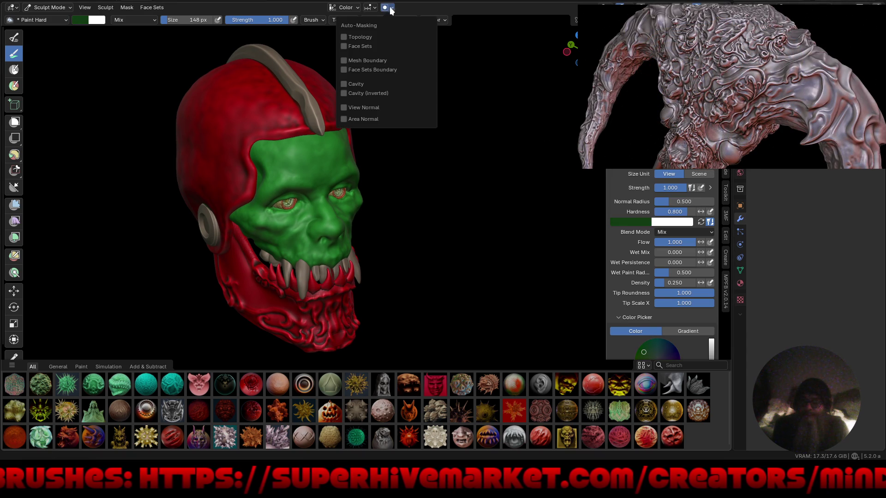
Step: With cavity auto-masking on, paint dark green into the face's crevices and over the red right cheek
click(343, 84)
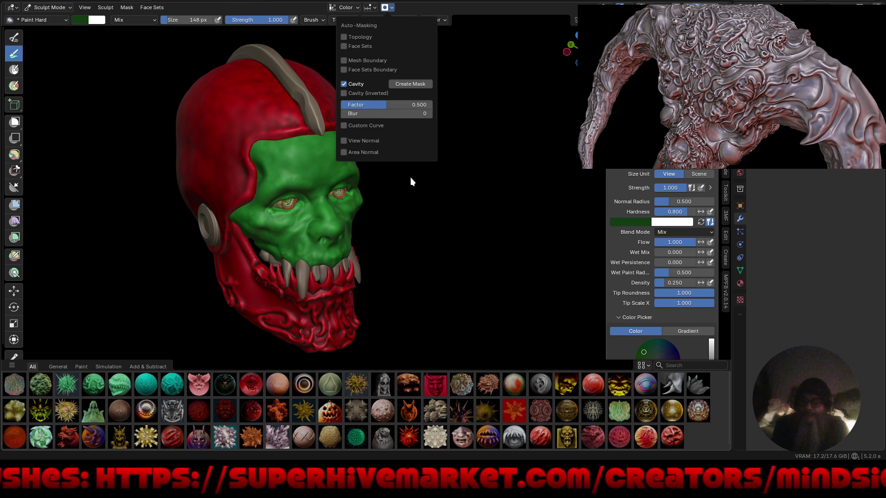
mouse_move(326, 242)
mouse_down()
mouse_move(304, 233)
mouse_move(318, 250)
mouse_up()
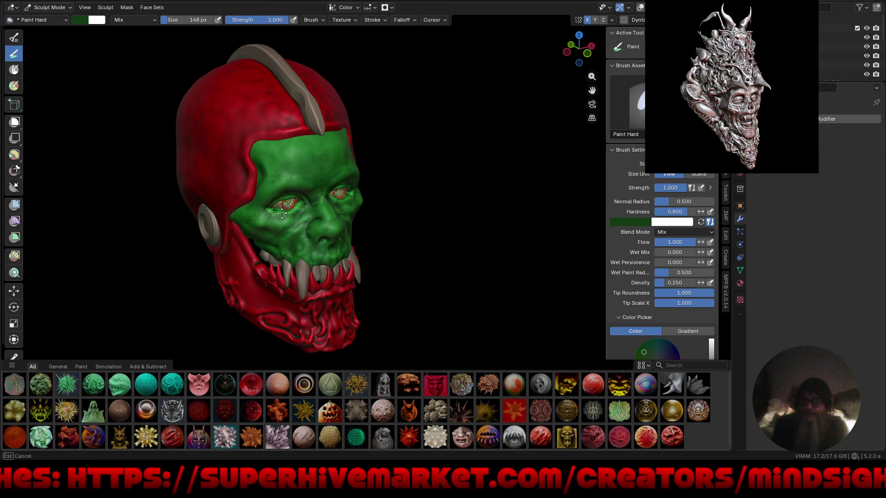
middle_drag(402, 283, 362, 256)
drag(390, 176, 308, 238)
mouse_move(295, 296)
middle_down()
mouse_move(386, 283)
mouse_move(360, 273)
mouse_move(356, 258)
mouse_move(358, 270)
mouse_move(356, 258)
mouse_move(370, 269)
mouse_move(365, 254)
middle_up()
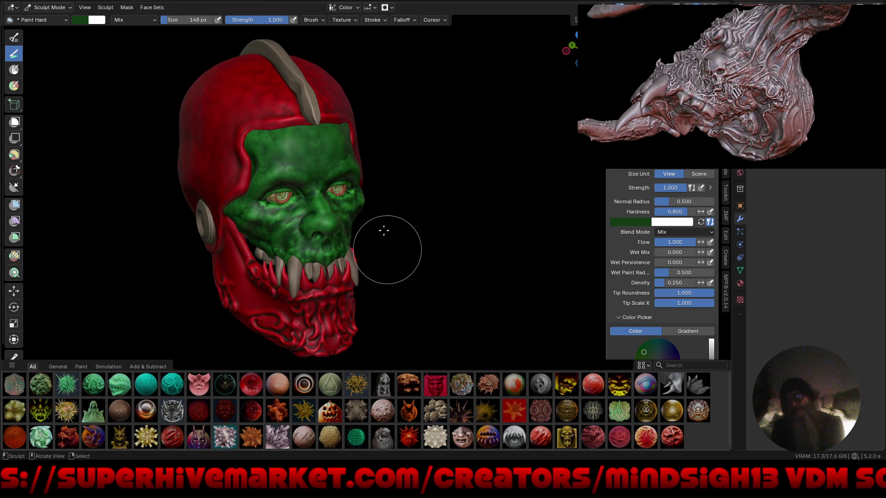
Step: Raise the green paint's Value to about 0.62 and paint more green strokes across the face
click(631, 223)
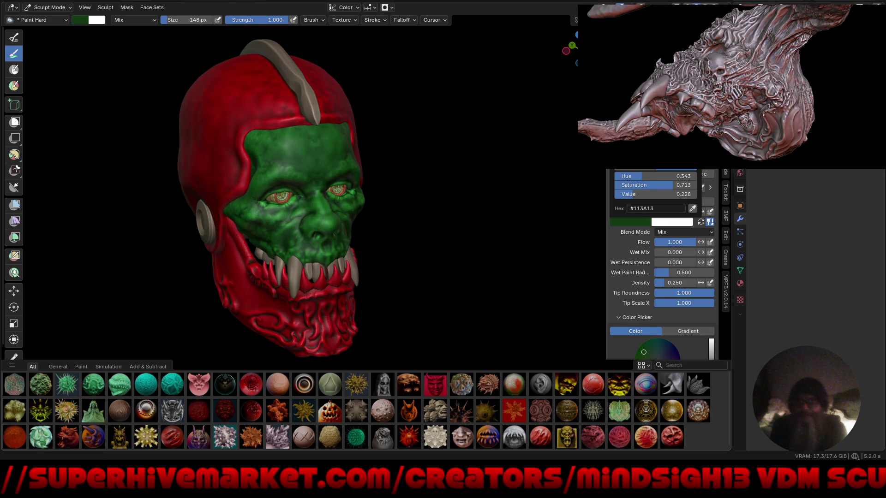
drag(670, 195, 682, 194)
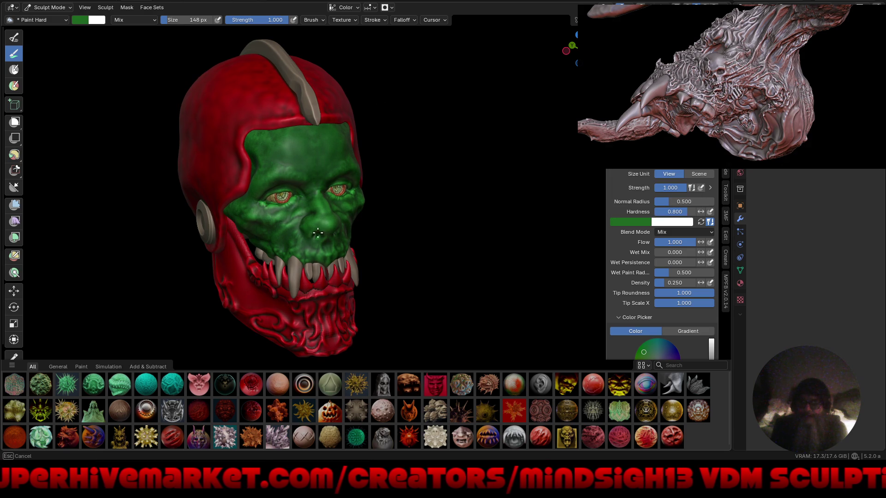
mouse_move(352, 269)
middle_down()
mouse_move(419, 242)
mouse_move(435, 273)
mouse_move(429, 165)
middle_up()
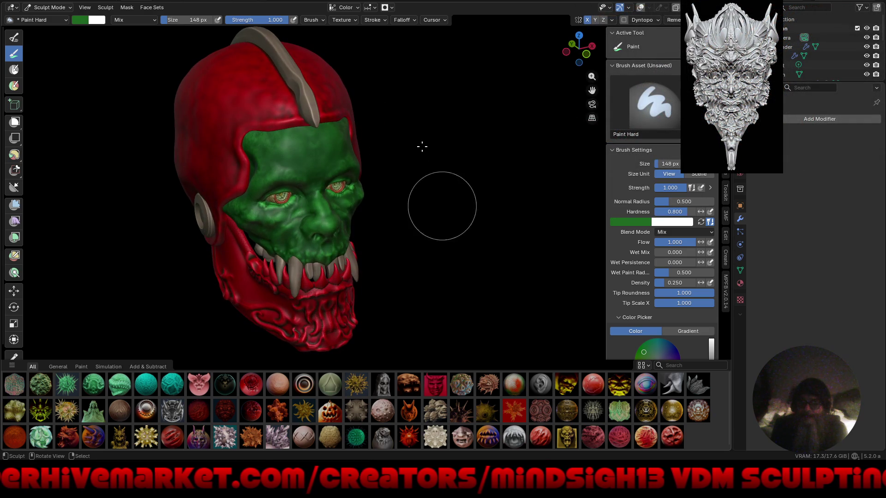
click(387, 7)
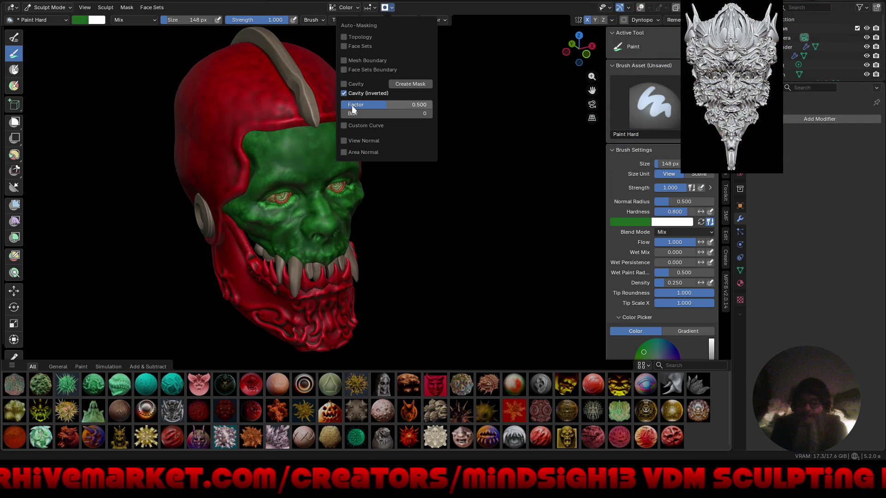
click(638, 224)
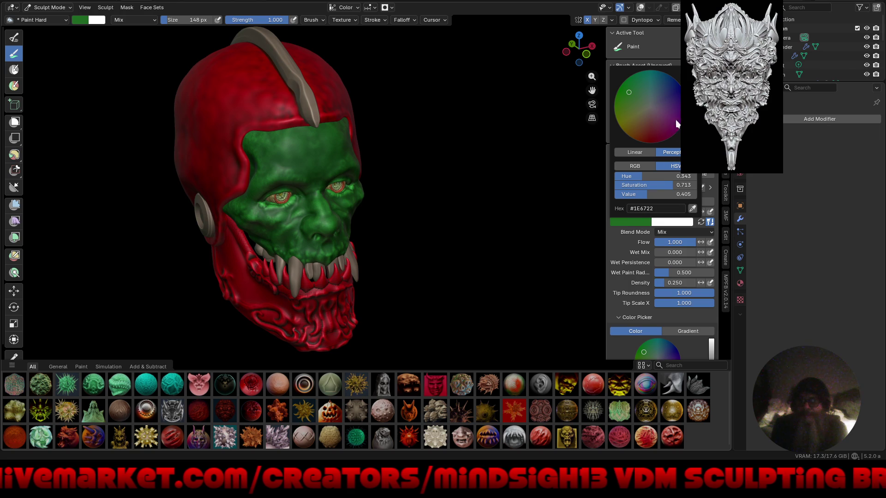
drag(647, 194, 665, 194)
mouse_move(321, 157)
mouse_down()
mouse_move(346, 174)
mouse_move(319, 153)
mouse_move(242, 200)
mouse_move(315, 200)
mouse_up()
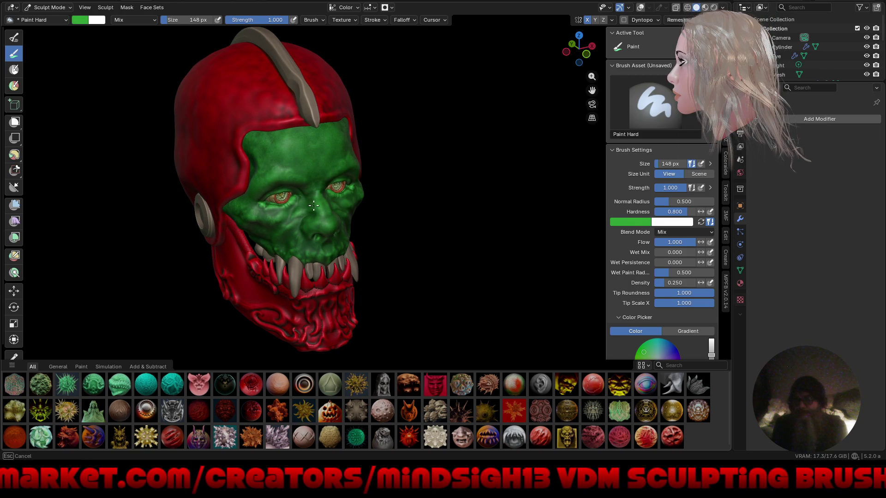
drag(291, 257, 240, 220)
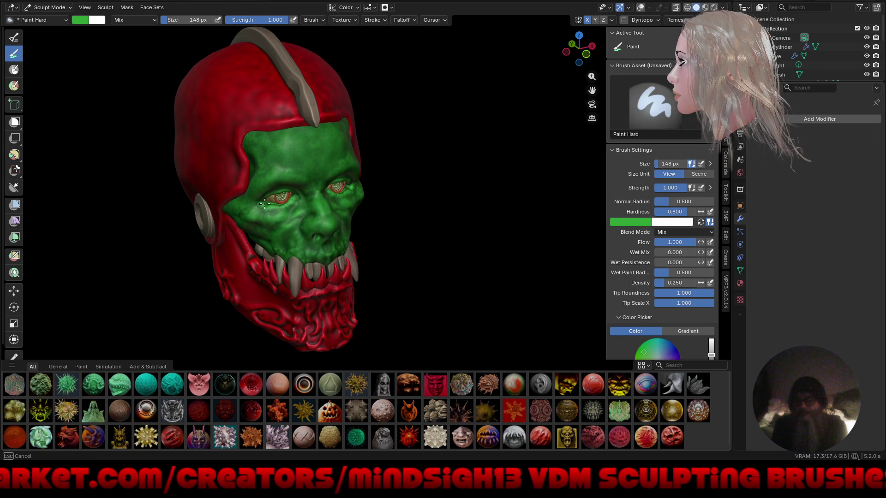
mouse_move(402, 247)
middle_down()
mouse_move(368, 194)
mouse_move(356, 247)
mouse_move(326, 253)
mouse_move(289, 173)
mouse_move(390, 267)
mouse_move(505, 194)
mouse_move(415, 231)
mouse_move(341, 291)
mouse_move(380, 157)
middle_up()
Step: With the Grab brush and inverted Cavity masking off, pull the eye corner, brow and upper eyelid
key(g)
mouse_move(380, 158)
mouse_down()
mouse_move(405, 168)
mouse_move(374, 146)
mouse_move(382, 143)
mouse_move(418, 179)
mouse_up()
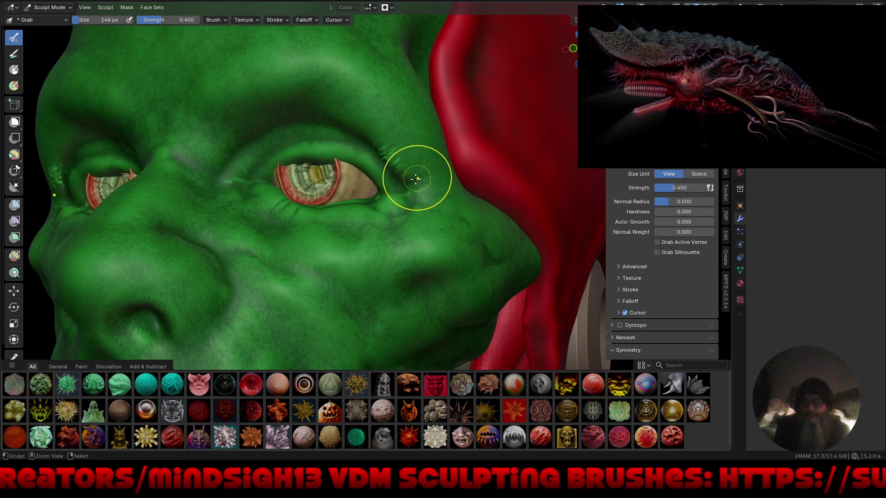
click(385, 8)
click(343, 93)
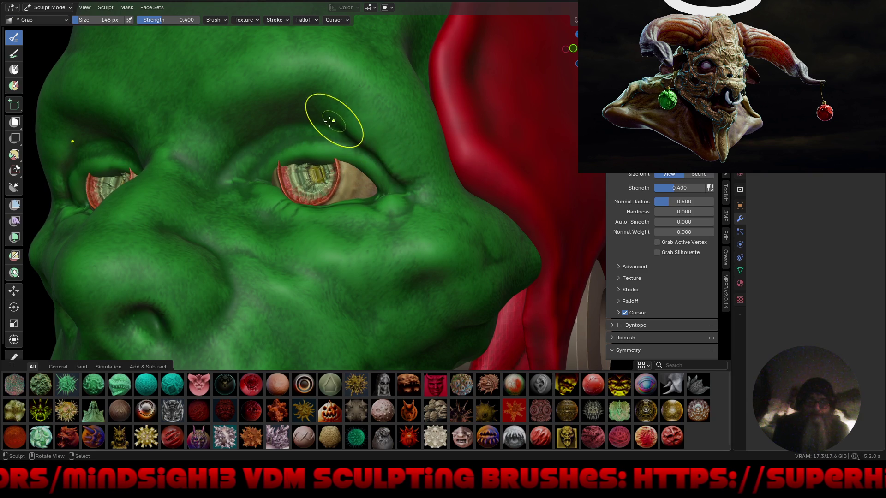
drag(299, 109, 287, 118)
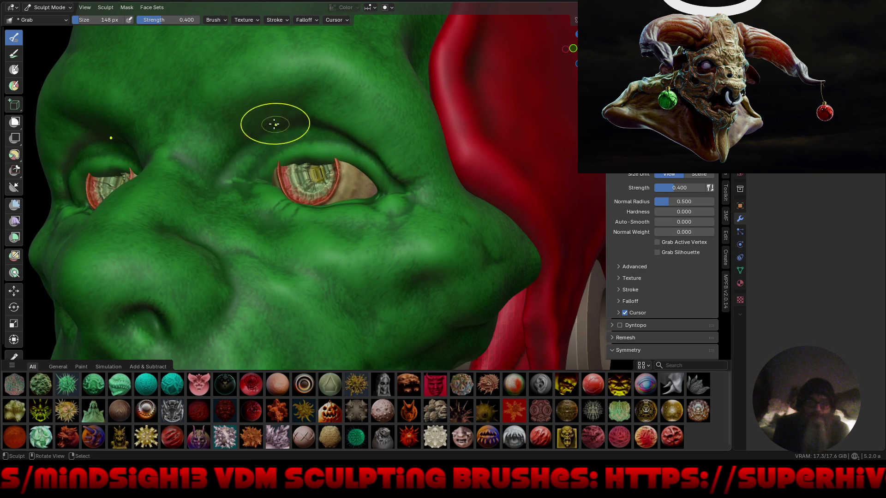
scroll(323, 152, up, 5)
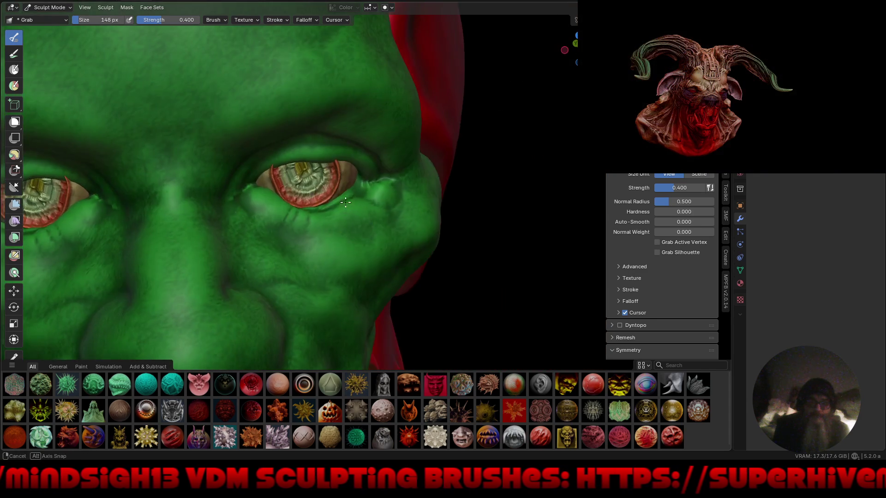
drag(318, 145, 318, 141)
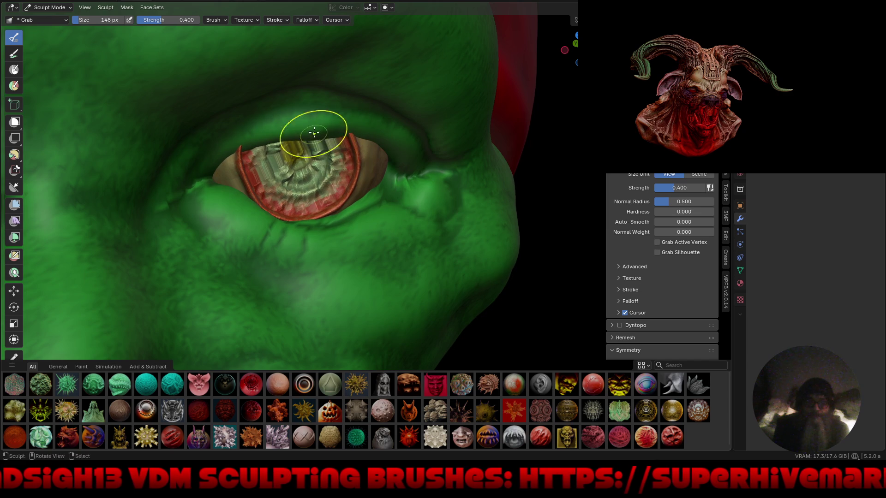
scroll(272, 119, down, 5)
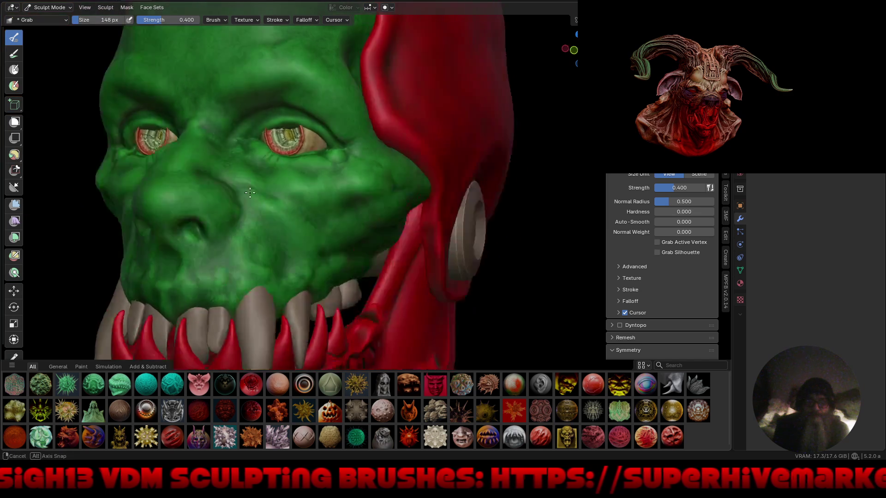
Step: Reshape the eyelid area again from a front view, checking the whole head from several angles
middle_drag(273, 119, 257, 167)
scroll(299, 89, up, 5)
scroll(300, 89, up, 1)
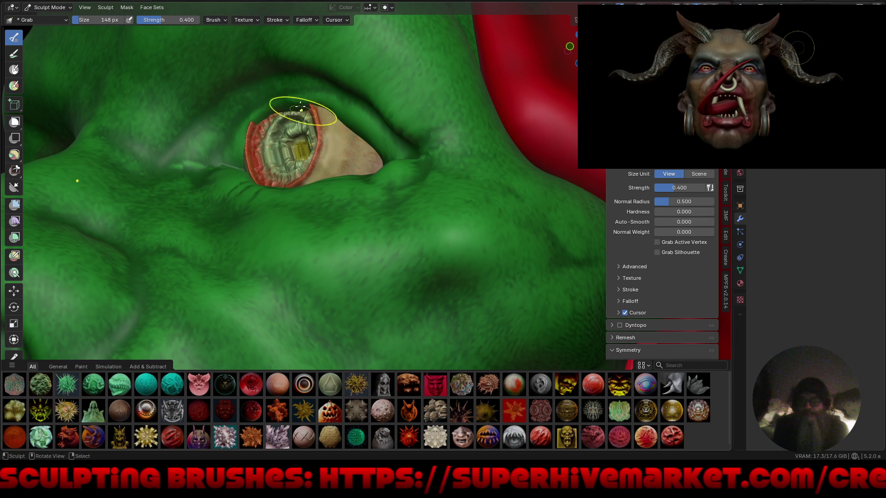
ctrl+middle_drag(295, 118, 284, 107)
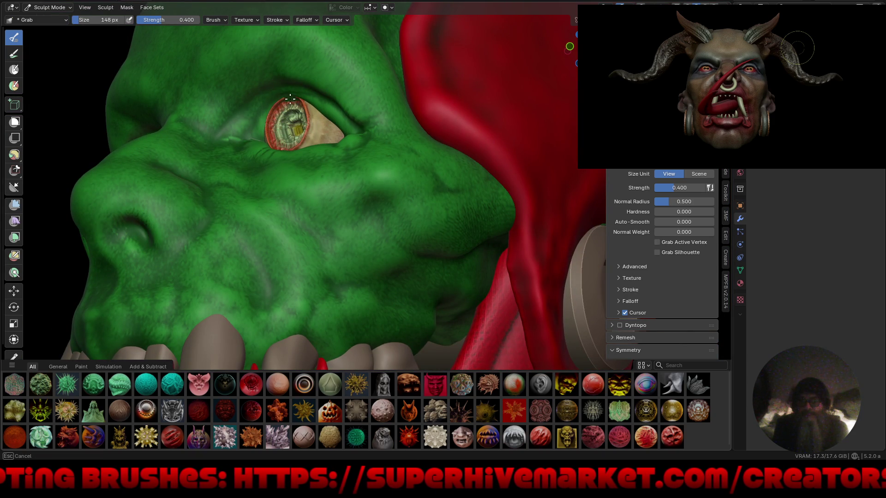
ctrl+middle_drag(303, 97, 293, 91)
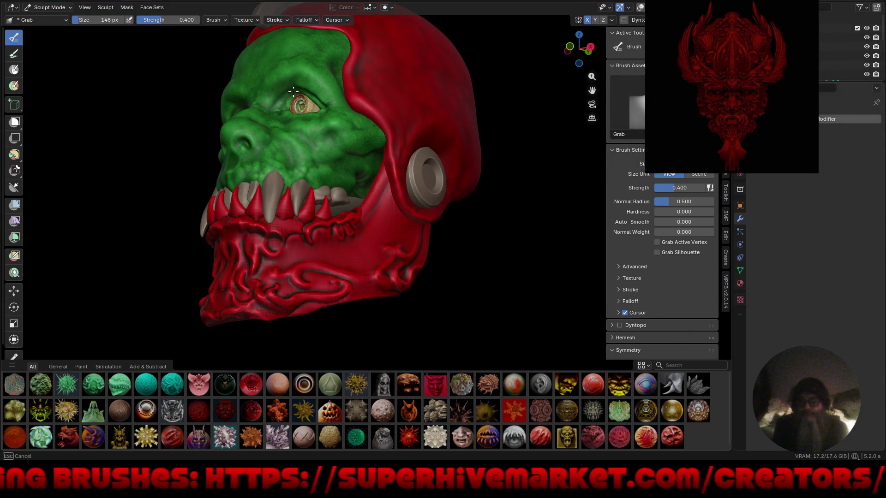
mouse_move(303, 162)
middle_down()
mouse_move(379, 164)
mouse_move(389, 189)
mouse_move(382, 192)
mouse_move(407, 207)
mouse_move(382, 201)
mouse_move(359, 123)
mouse_move(321, 161)
middle_up()
scroll(341, 147, up, 2)
drag(311, 160, 300, 163)
middle_drag(317, 200, 310, 144)
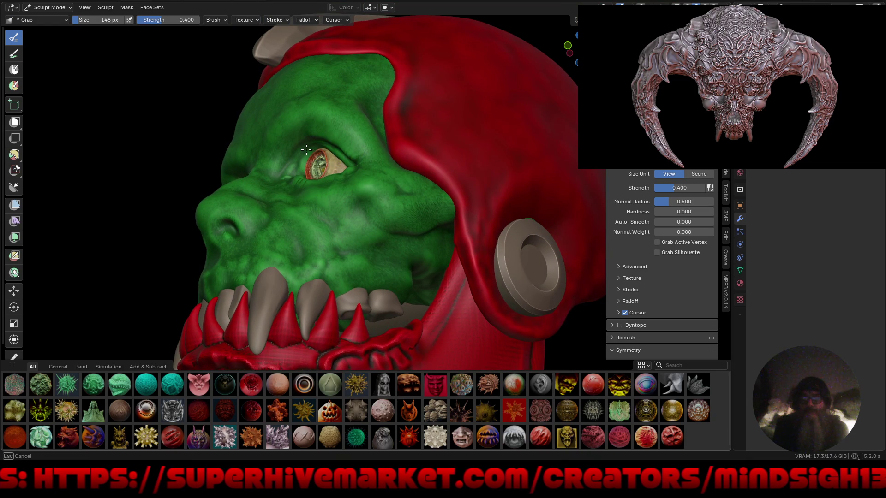
mouse_move(379, 196)
ctrl+middle_down()
mouse_move(362, 207)
mouse_move(416, 251)
mouse_move(405, 303)
mouse_move(415, 311)
mouse_move(407, 223)
mouse_move(399, 245)
mouse_move(470, 271)
mouse_move(434, 275)
mouse_move(443, 284)
mouse_move(434, 277)
ctrl+middle_up()
scroll(431, 275, up, 2)
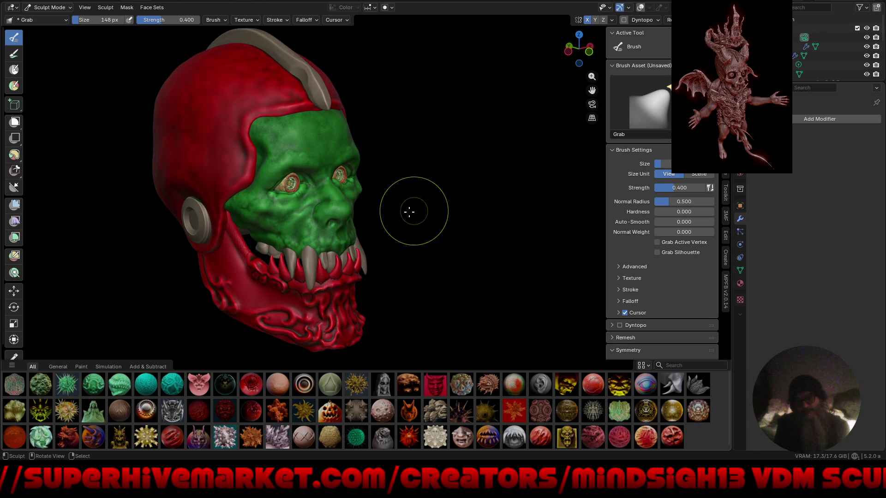
key(ctrl+Tab)
Step: Return to Object Mode and use Material Preview shading to see the rusty orange helmet and pale green face
click(338, 214)
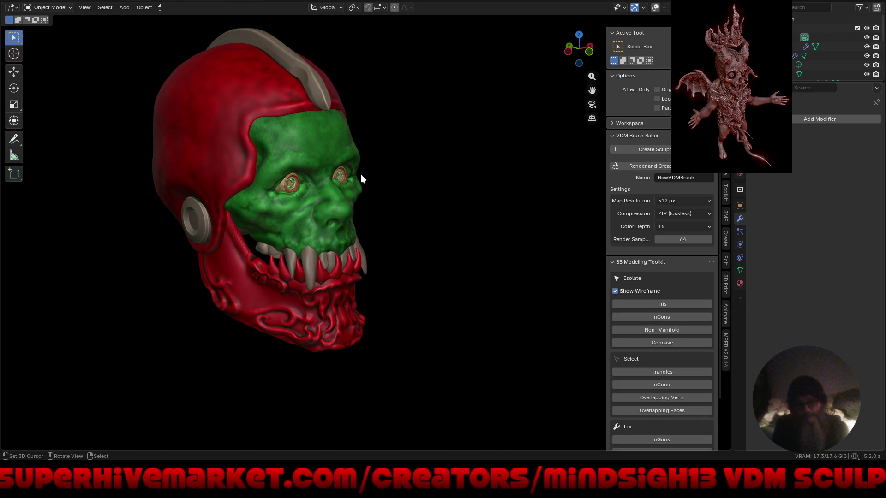
mouse_move(424, 212)
middle_down()
mouse_move(383, 209)
mouse_move(371, 195)
mouse_move(444, 213)
middle_up()
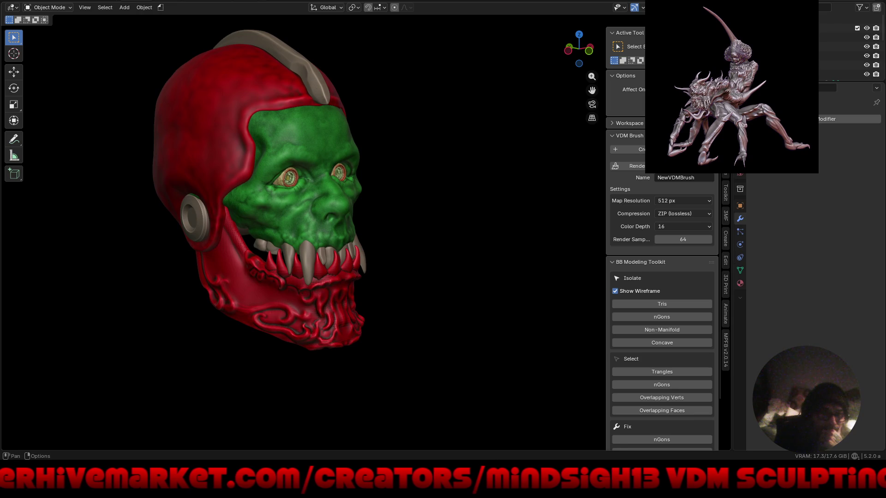
key(z)
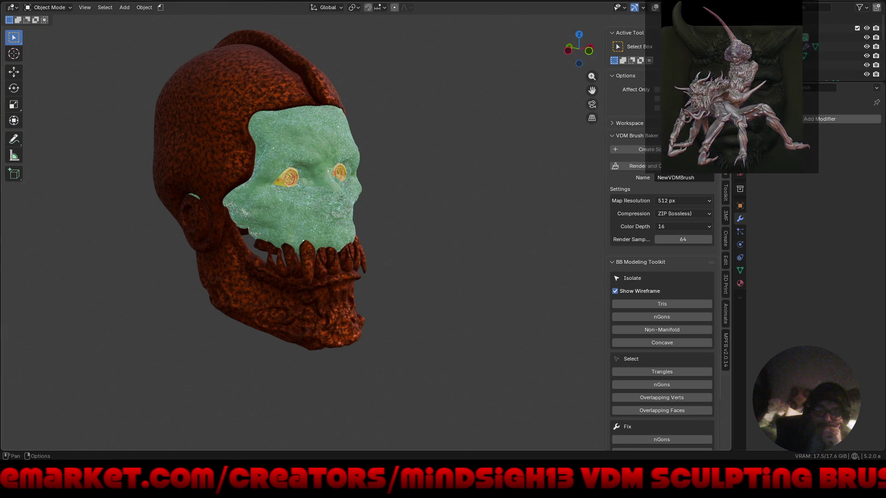
key(z)
mouse_move(432, 201)
middle_down()
mouse_move(441, 208)
mouse_move(369, 192)
mouse_move(387, 157)
mouse_move(377, 199)
mouse_move(343, 196)
mouse_move(357, 190)
middle_up()
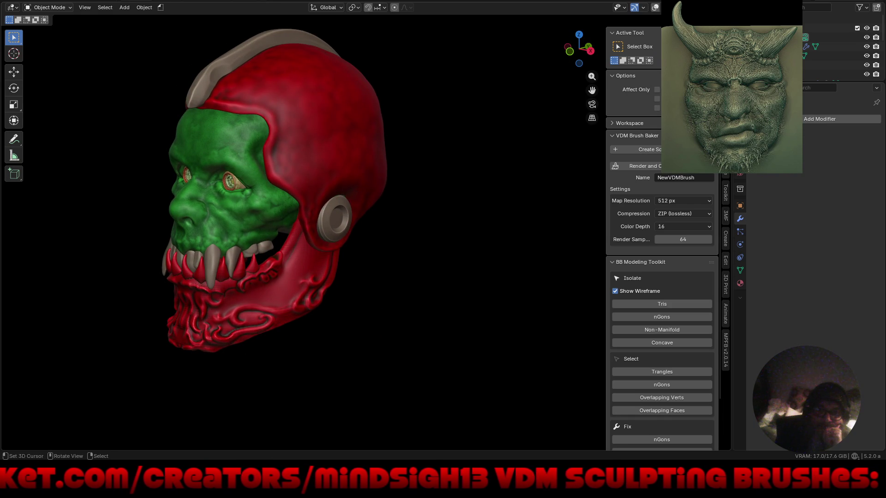
key(shift+F1)
key(Escape)
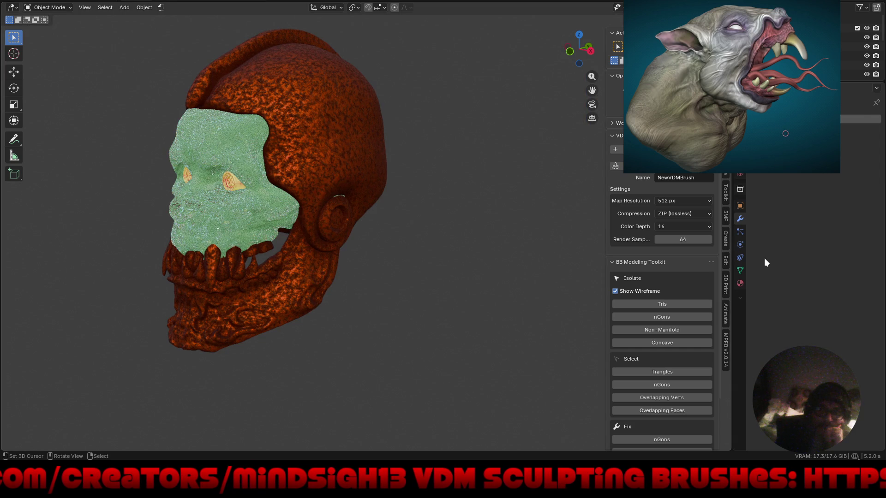
Step: Assign Bloody_Material.001 to the jaw and Bloody_Material to the helmet in Material Properties
click(741, 283)
click(757, 158)
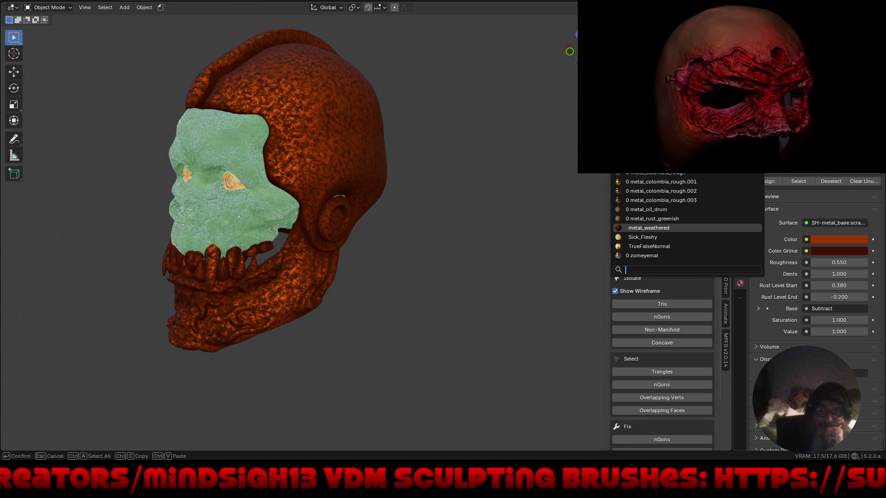
scroll(704, 223, up, 9)
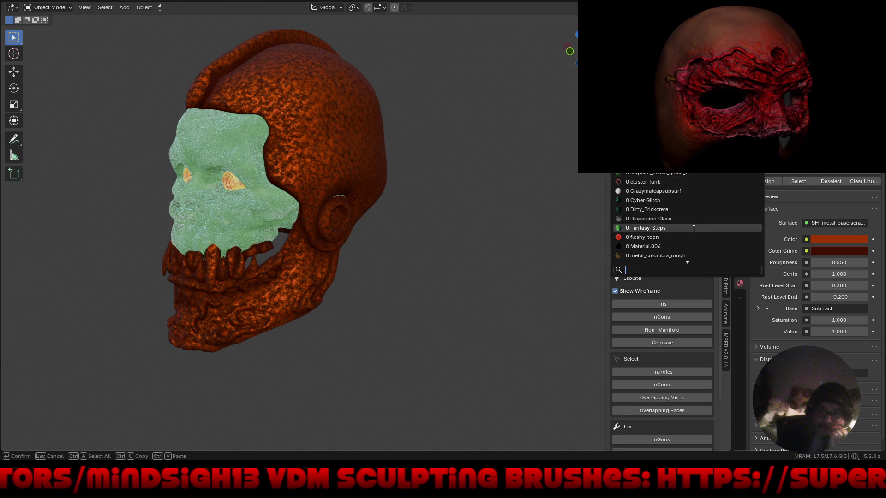
scroll(686, 181, up, 4)
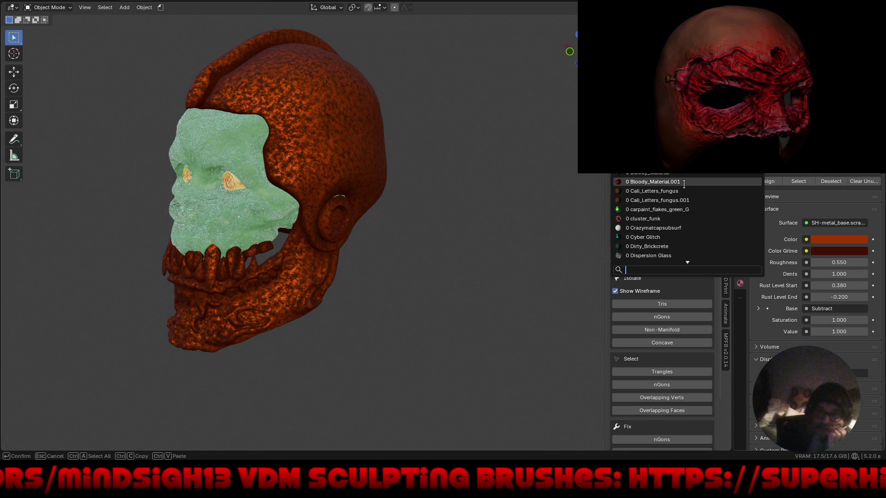
click(684, 182)
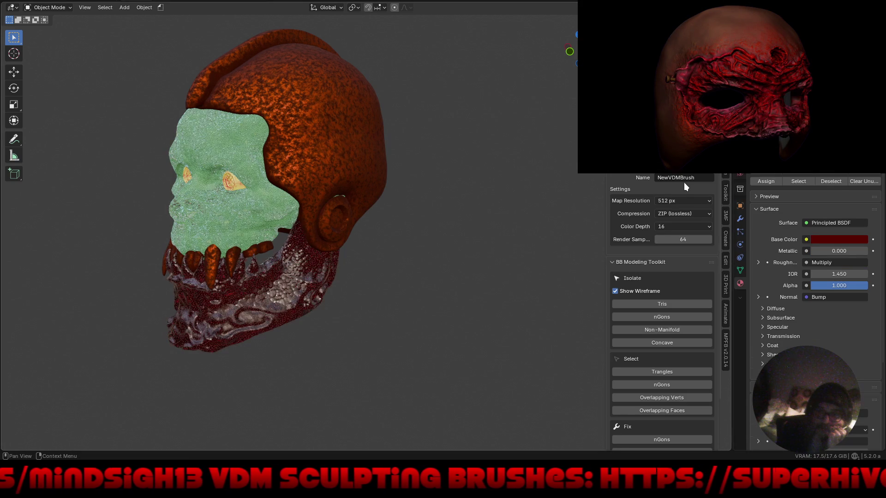
click(329, 165)
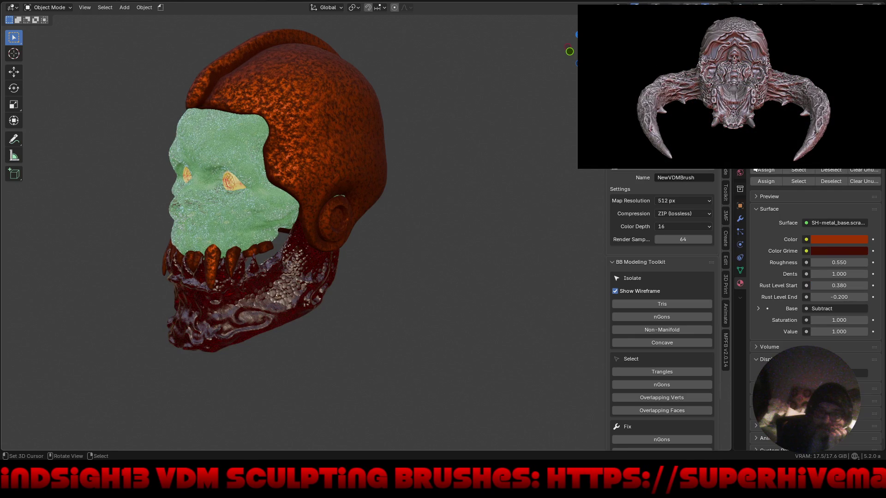
click(757, 159)
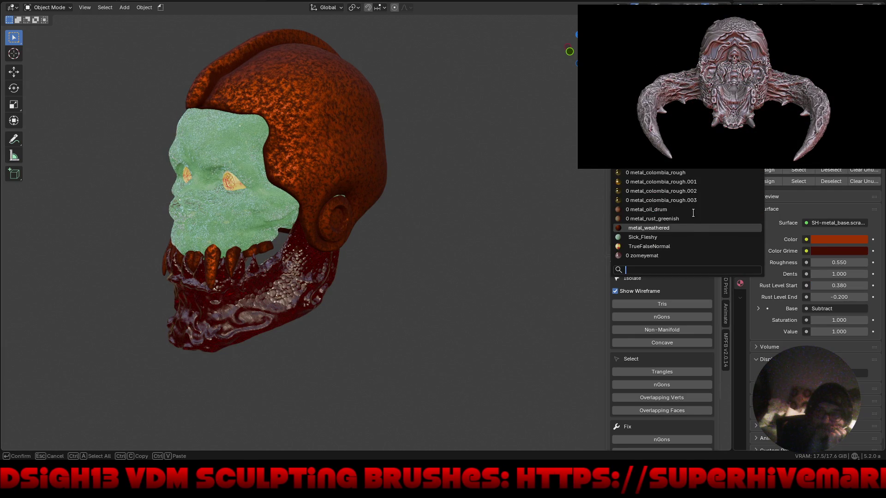
scroll(687, 175, up, 15)
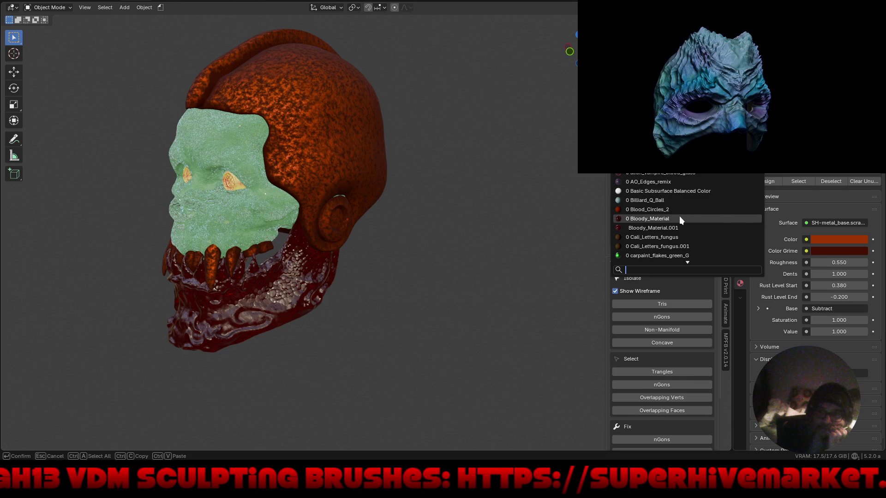
click(679, 219)
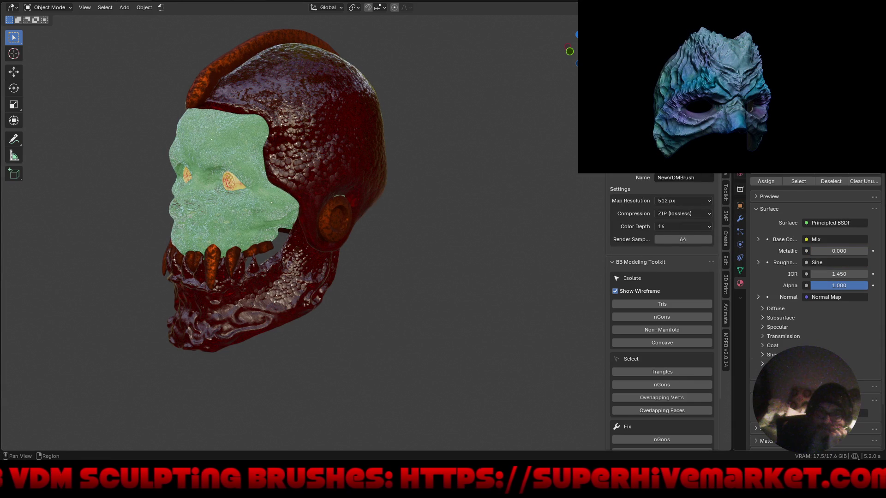
Step: Try the 0 zomeyemat material on the face, then replace it with Fantasy_Steps and orbit to check
click(758, 164)
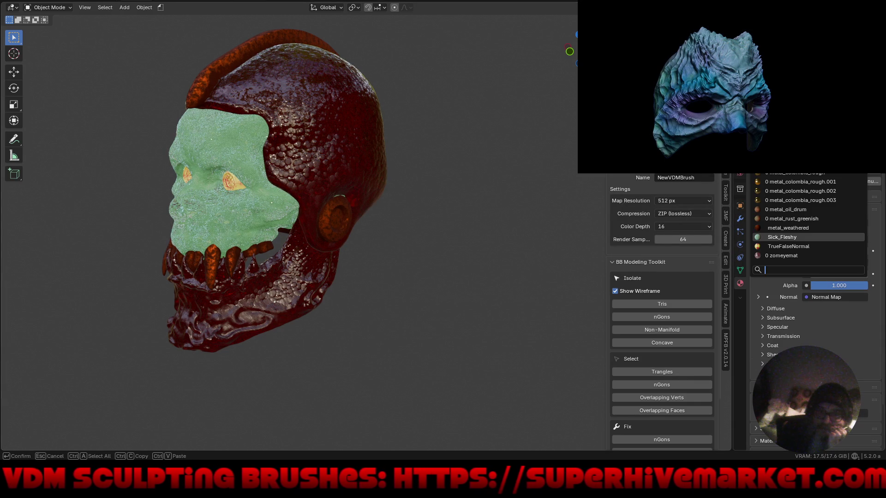
click(804, 255)
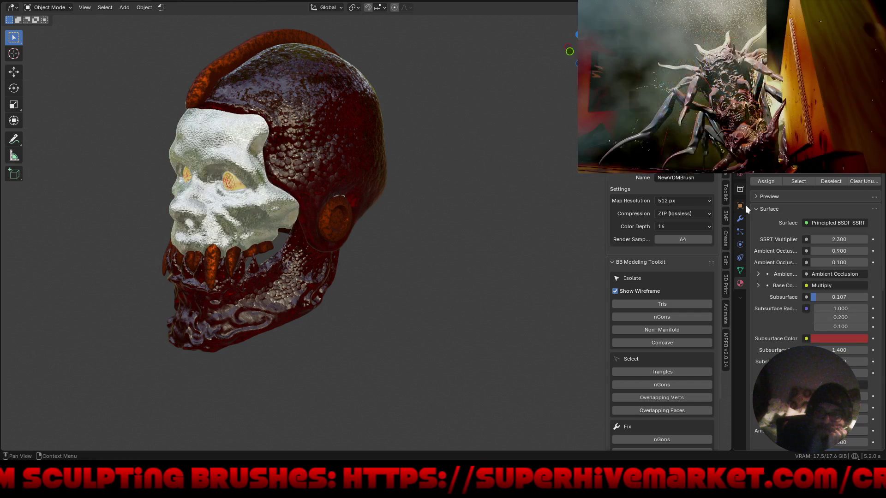
mouse_move(445, 212)
middle_down()
mouse_move(497, 222)
mouse_move(635, 184)
middle_up()
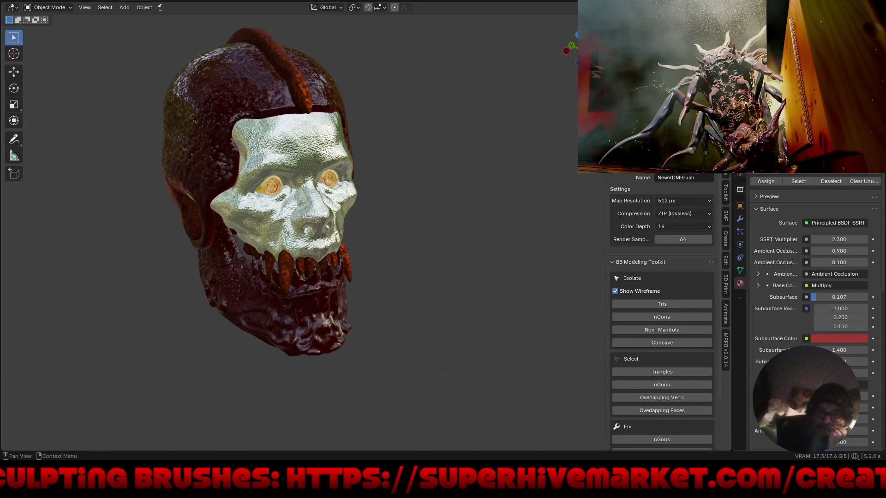
click(691, 175)
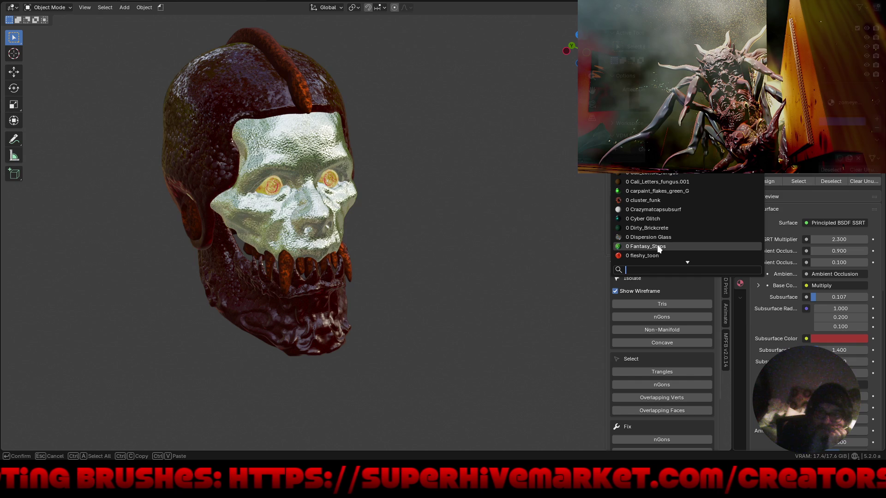
click(657, 246)
mouse_move(441, 183)
middle_down()
mouse_move(423, 133)
mouse_move(414, 159)
mouse_move(420, 184)
mouse_move(437, 194)
mouse_move(471, 202)
mouse_move(503, 168)
mouse_move(468, 159)
mouse_move(441, 170)
middle_up()
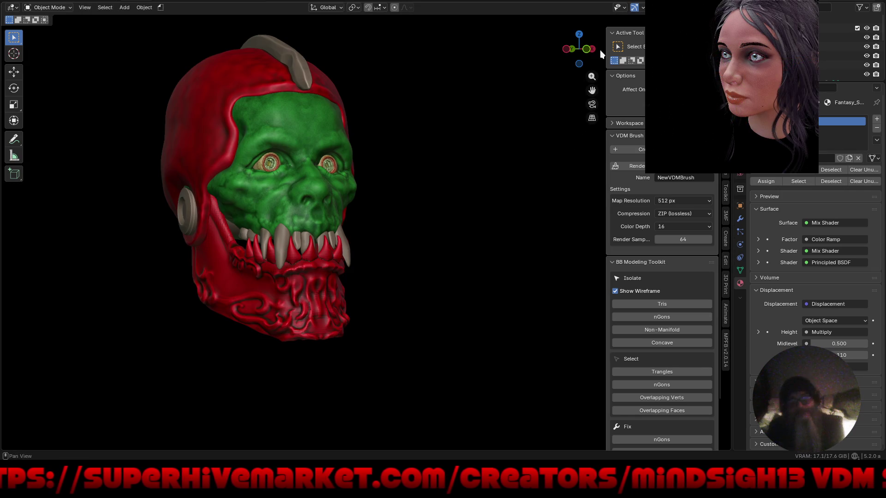
Step: Orbit around the solid-coloured red and green skull, including its underside
mouse_move(600, 51)
middle_down()
mouse_move(471, 237)
mouse_move(442, 258)
mouse_move(419, 254)
mouse_move(466, 267)
middle_up()
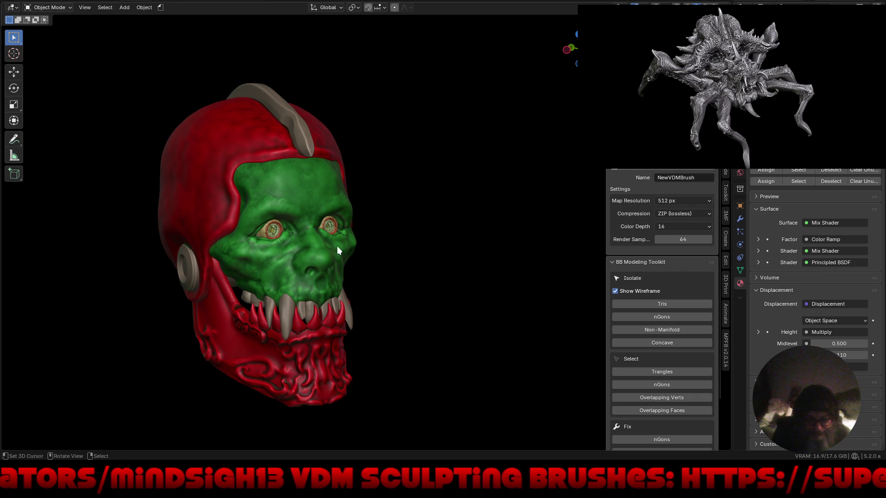
mouse_move(454, 317)
middle_down()
mouse_move(431, 275)
mouse_move(438, 208)
mouse_move(425, 242)
mouse_move(339, 321)
mouse_move(325, 313)
mouse_move(466, 298)
mouse_move(438, 261)
mouse_move(468, 345)
mouse_move(438, 344)
mouse_move(433, 275)
mouse_move(533, 314)
mouse_move(525, 315)
mouse_move(555, 309)
mouse_move(524, 308)
middle_up()
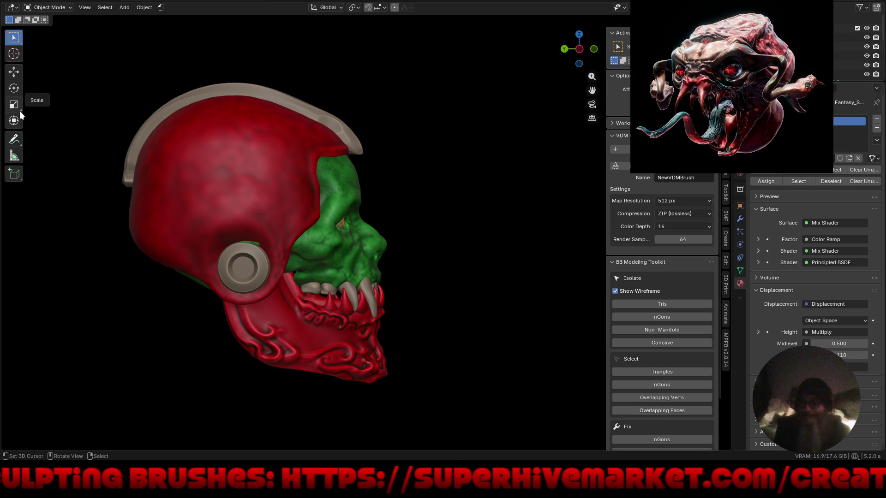
click(16, 139)
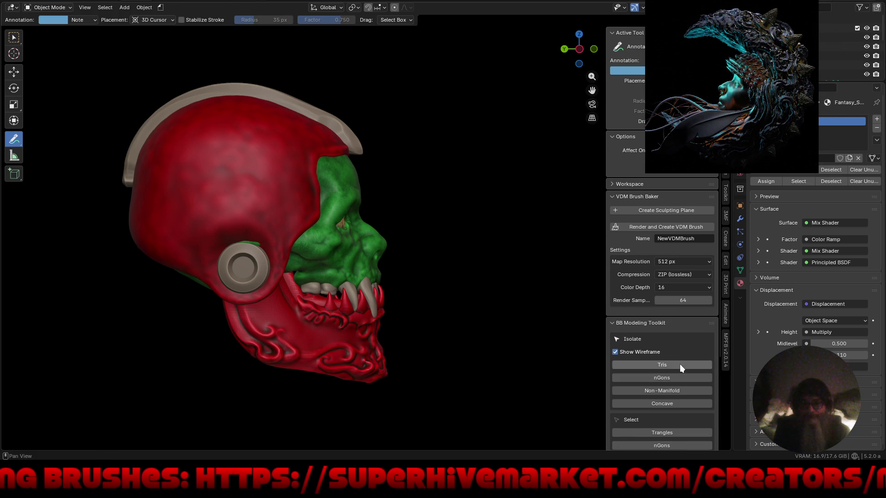
Step: Raise the annotation stroke thickness from 3 px in the View sidebar and Note layer settings
scroll(643, 320, down, 4)
scroll(627, 184, down, 2)
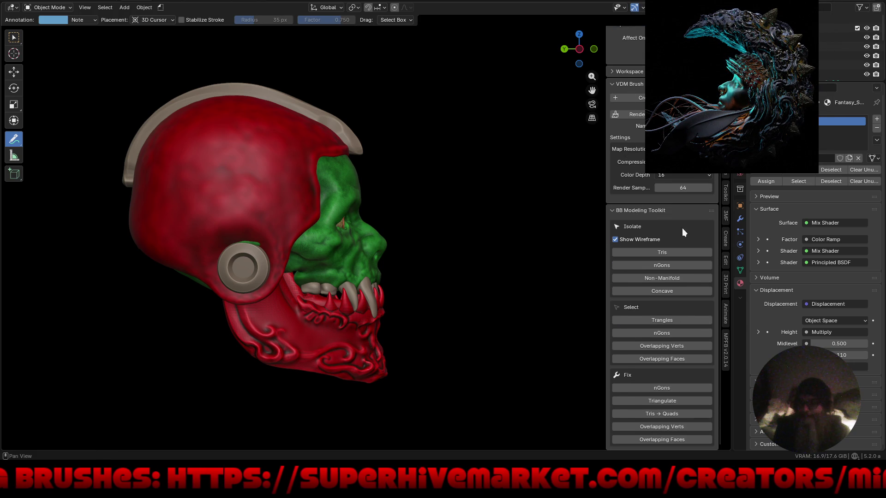
click(725, 159)
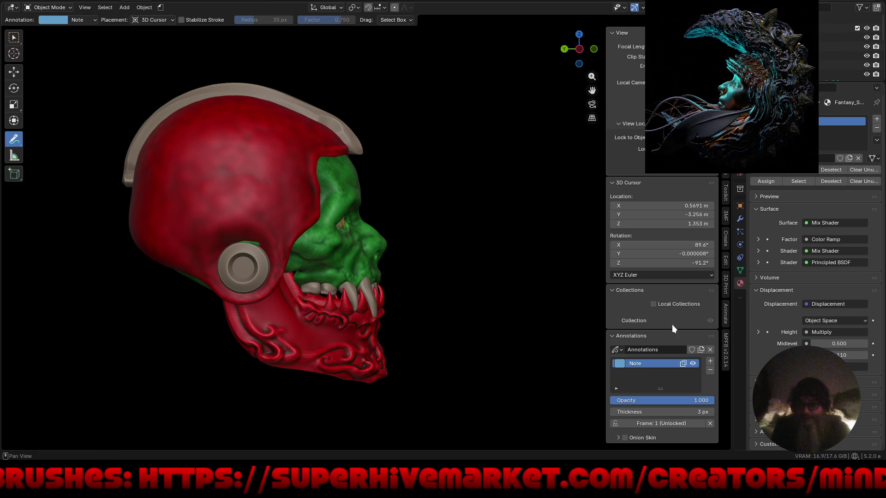
drag(683, 412, 710, 413)
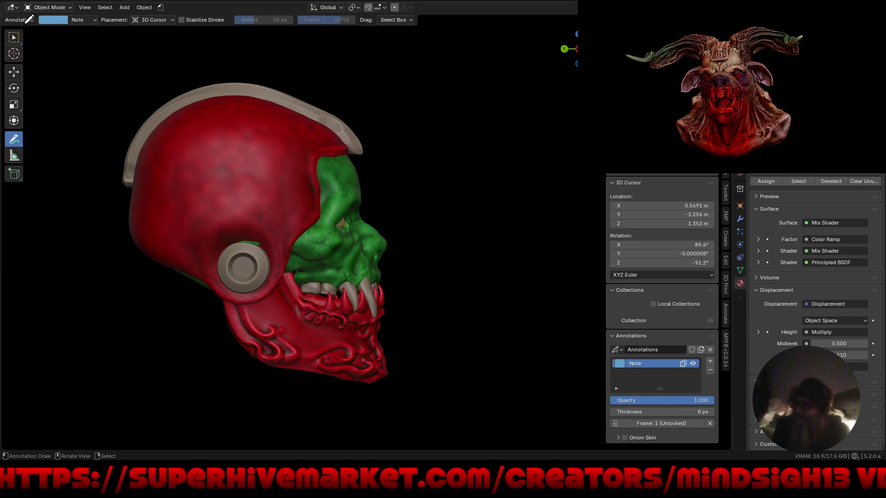
click(51, 21)
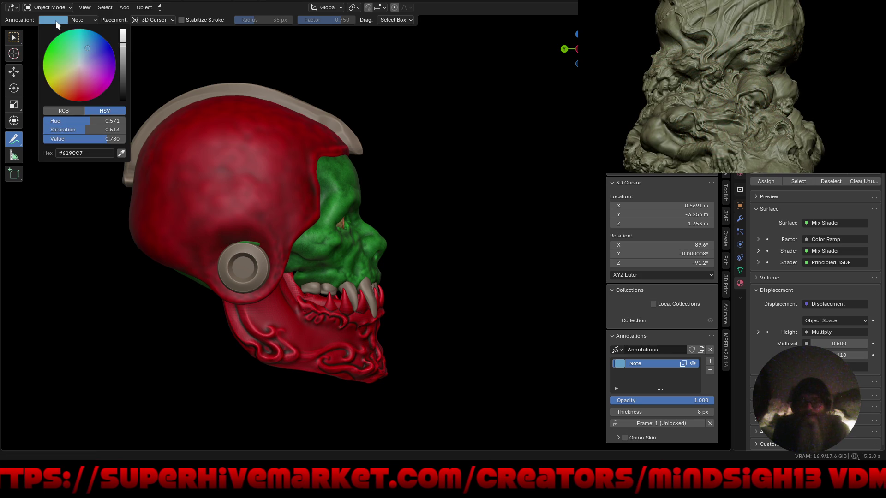
click(85, 19)
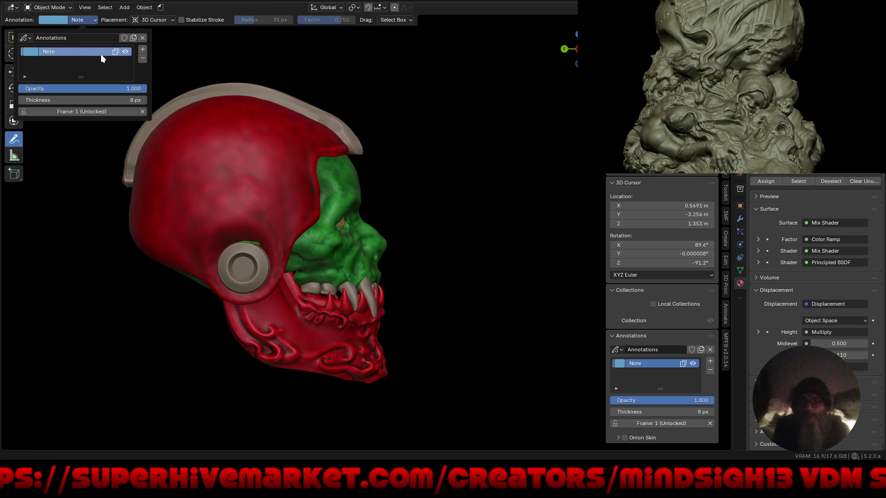
click(80, 100)
Step: Set the annotation thickness to 10 px and undo the first annotation strokes
text(10)
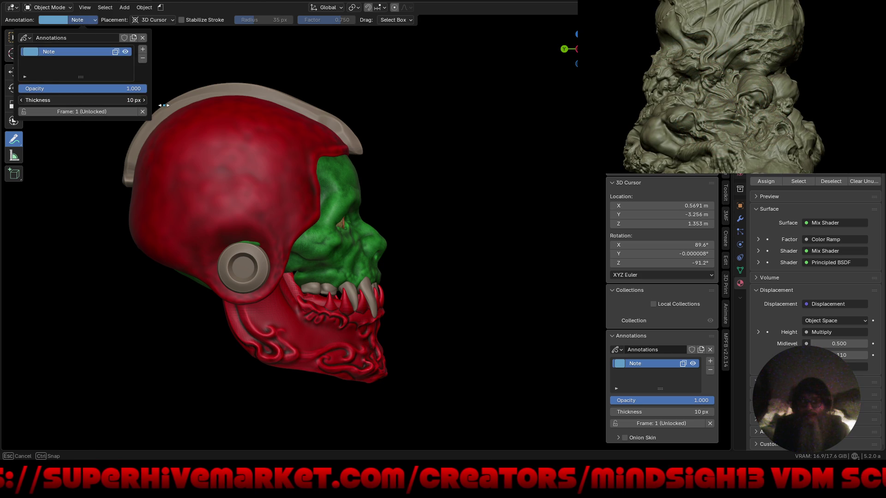
key(Return)
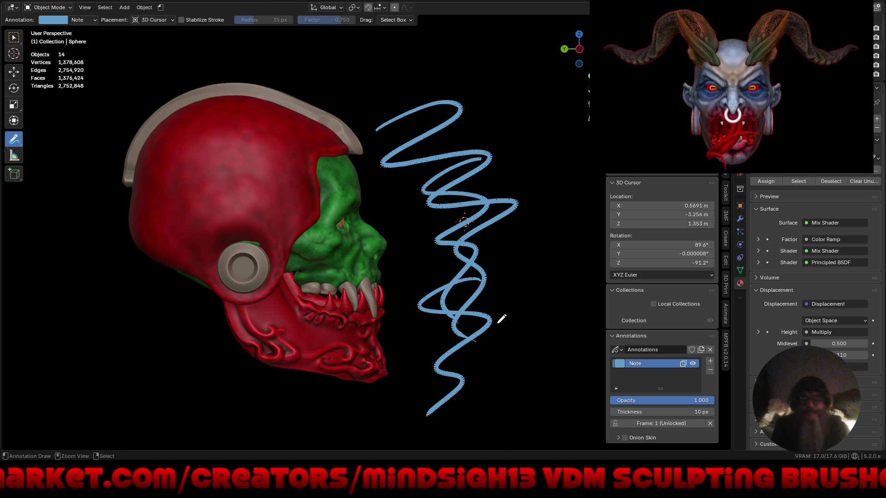
key(ctrl+z)
key(ctrl+z)
key(ctrl+z)
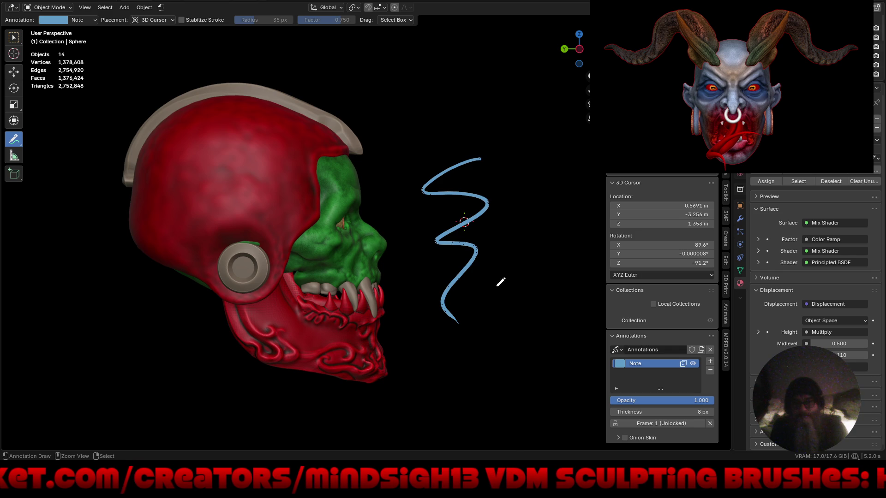
key(ctrl+z)
key(ctrl+z)
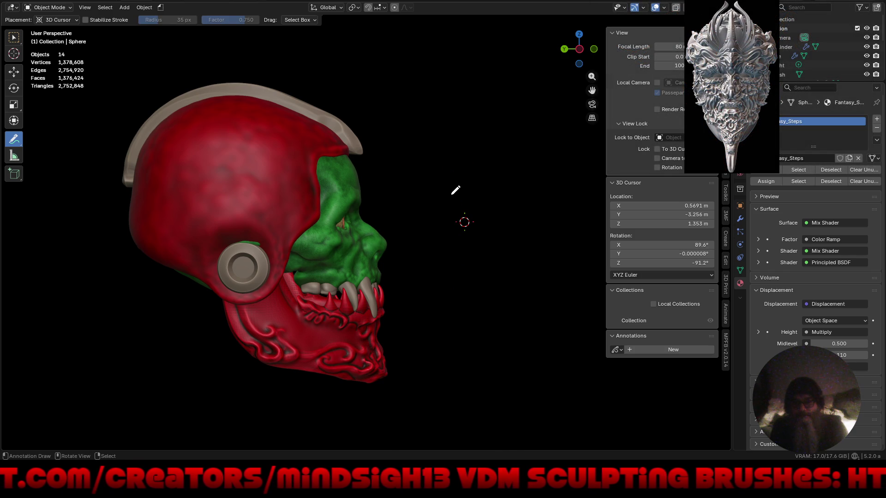
Step: Start a new Note layer and sketch strokes over the left eye, out from both eyes, and below the nose
mouse_move(486, 276)
middle_down()
mouse_move(411, 279)
mouse_move(304, 305)
mouse_move(227, 183)
mouse_move(234, 154)
middle_up()
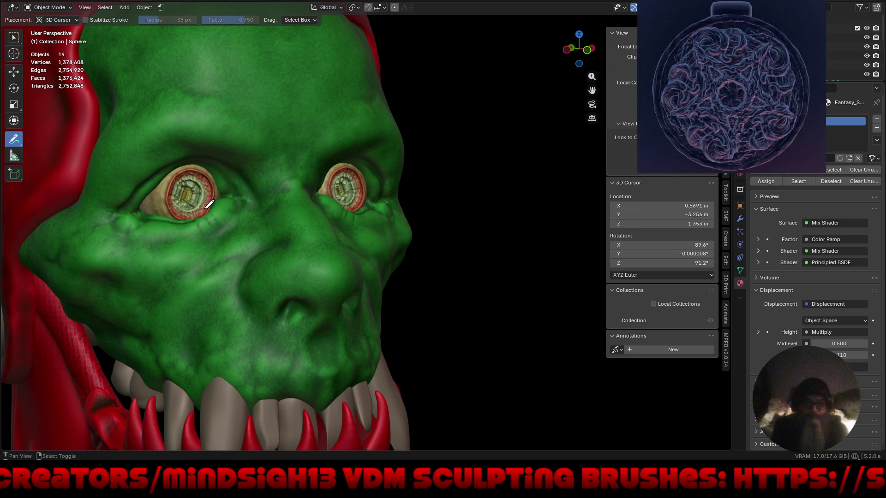
click(227, 193)
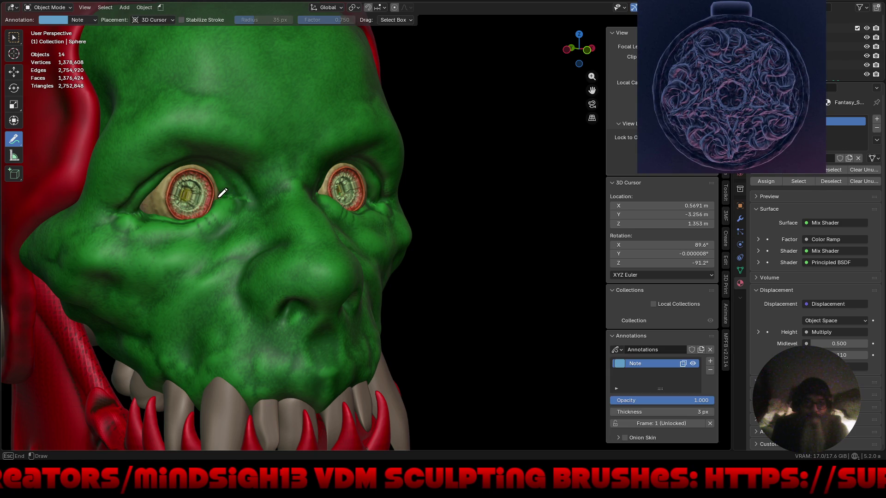
mouse_move(234, 188)
mouse_down()
mouse_move(198, 188)
mouse_move(148, 214)
mouse_move(246, 178)
mouse_move(138, 207)
mouse_move(233, 185)
mouse_move(183, 174)
mouse_move(208, 175)
mouse_up()
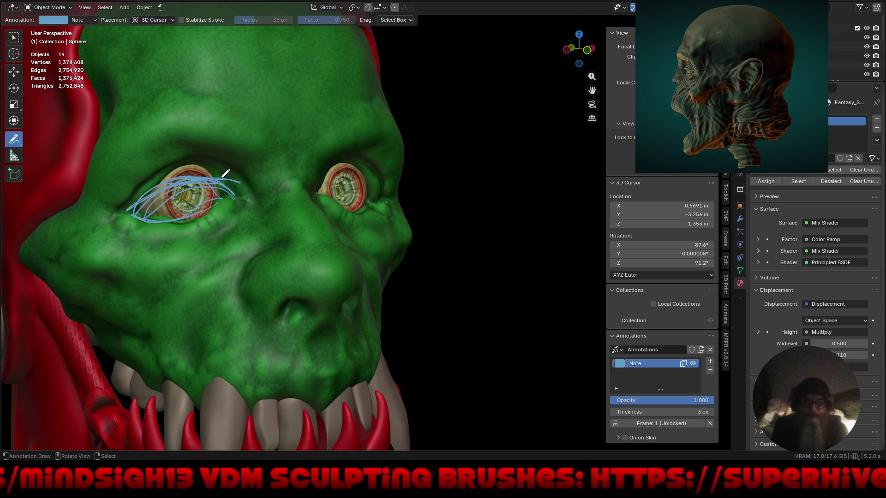
mouse_move(464, 227)
middle_down()
mouse_move(402, 211)
mouse_move(403, 224)
middle_up()
drag(297, 228, 27, 237)
mouse_move(437, 220)
mouse_down()
mouse_move(210, 276)
mouse_move(94, 334)
mouse_up()
mouse_move(318, 310)
mouse_down()
mouse_move(317, 356)
mouse_move(318, 313)
mouse_up()
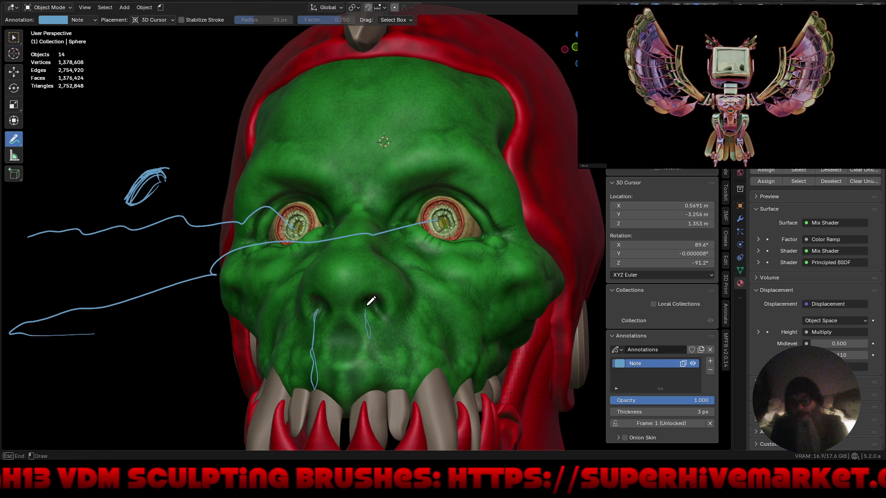
scroll(371, 318, down, 6)
scroll(375, 367, up, 5)
mouse_move(375, 367)
middle_down()
mouse_move(459, 371)
mouse_move(459, 348)
mouse_move(392, 360)
mouse_move(439, 352)
mouse_move(367, 332)
mouse_move(345, 349)
mouse_move(365, 353)
middle_up()
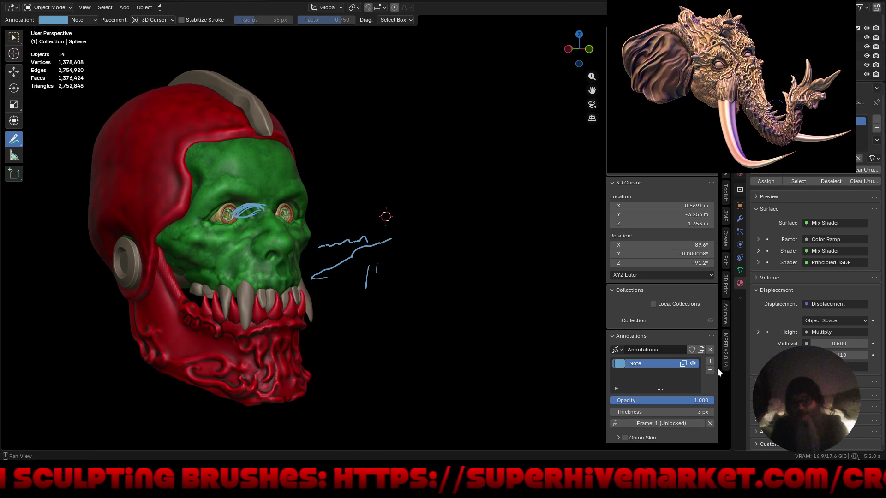
Step: Delete the Note annotation layer with its strokes and return to the Select Box tool
click(710, 350)
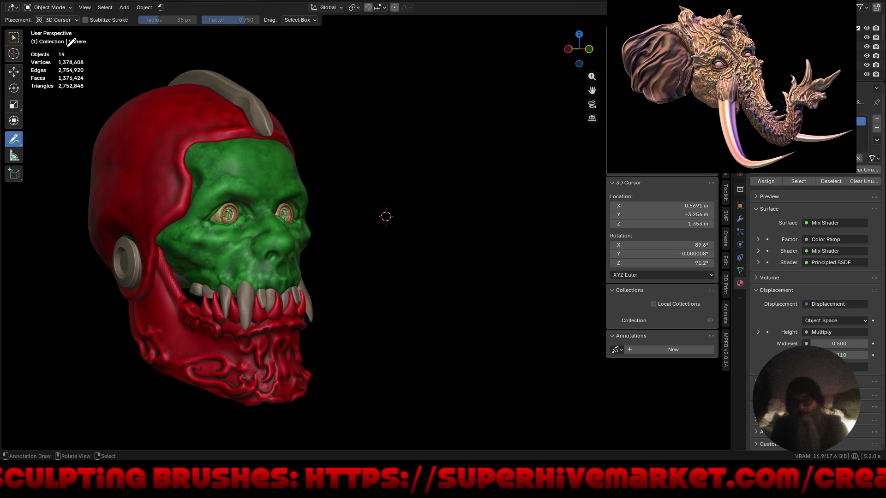
key(w)
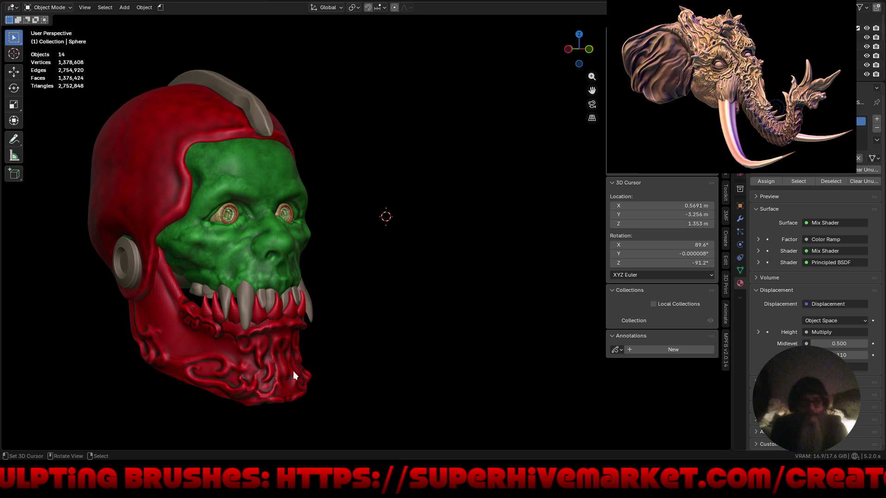
mouse_move(143, 467)
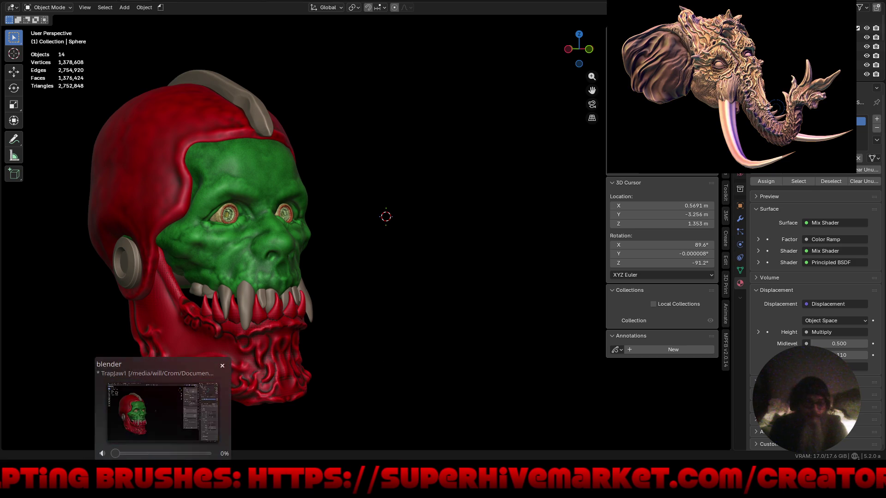
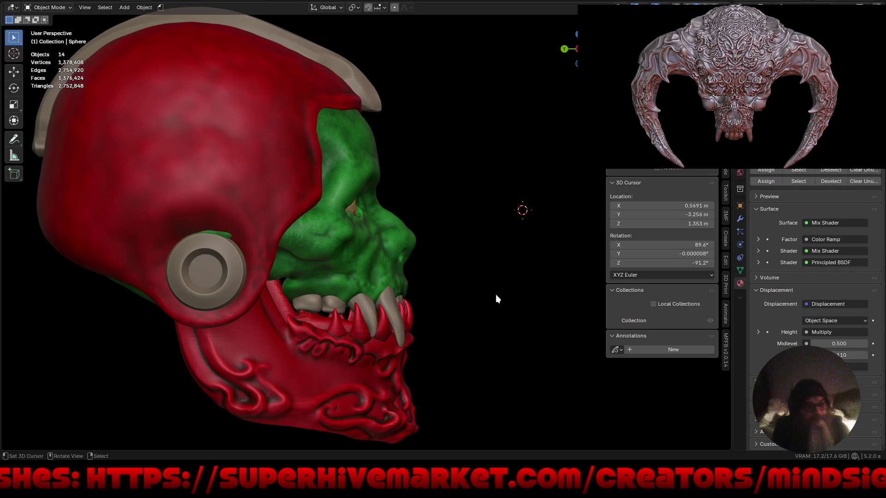
Step: Orbit the view so the monster head faces the viewer from the front
mouse_move(496, 295)
middle_down()
mouse_move(447, 320)
mouse_move(389, 326)
mouse_move(401, 337)
mouse_move(400, 202)
middle_up()
Step: Select the head Sphere and switch it into Sculpt Mode through the Ctrl+Tab pie
click(400, 226)
key(ctrl+Tab)
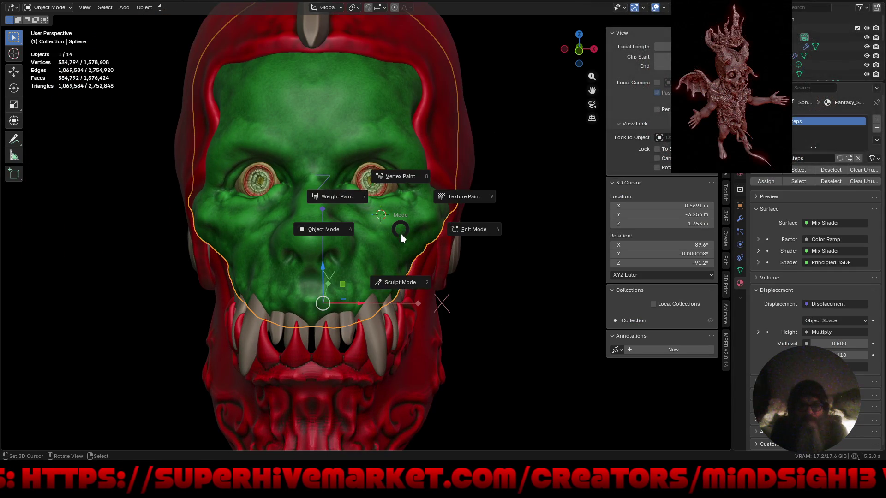
click(413, 282)
mouse_move(390, 248)
middle_down()
mouse_move(421, 247)
mouse_move(409, 241)
mouse_move(397, 161)
middle_up()
scroll(389, 208, down, 2)
Step: Return the head to Object Mode and select the Eye object
key(ctrl+Tab)
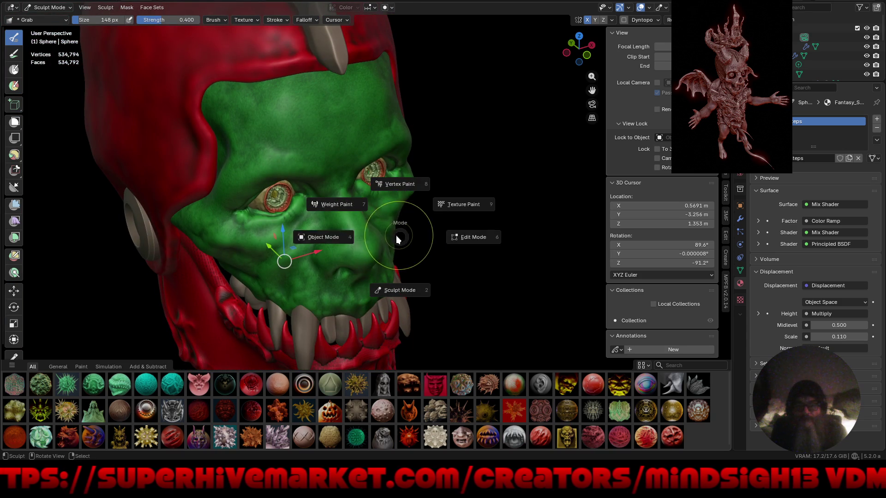
click(341, 239)
mouse_move(437, 235)
middle_down()
mouse_move(429, 253)
mouse_move(369, 203)
mouse_move(382, 186)
mouse_move(360, 193)
middle_up()
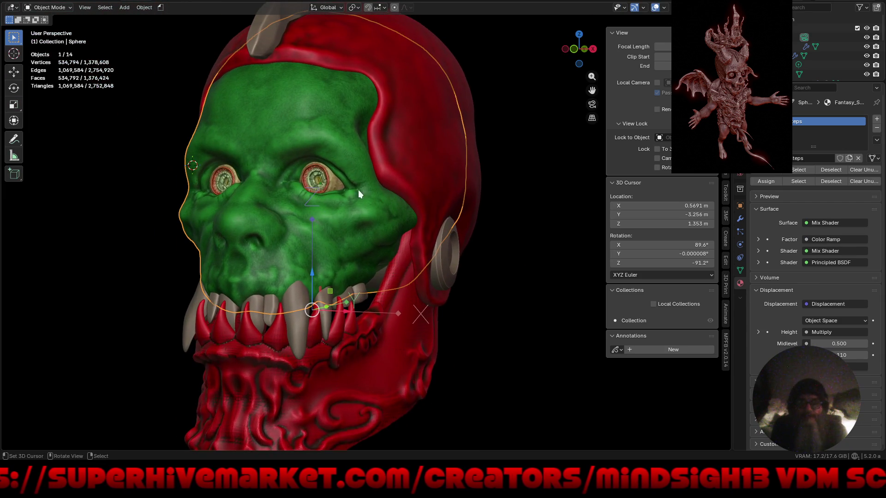
click(328, 179)
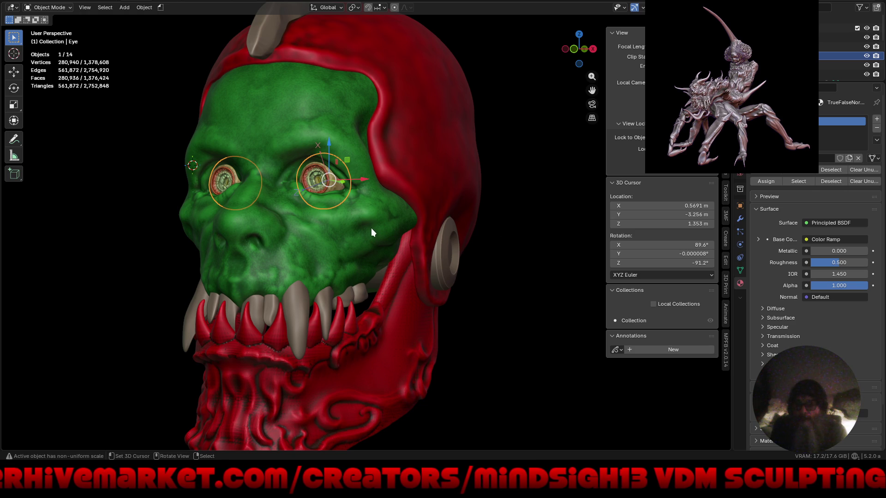
Step: Add a Boolean modifier to the Eye object with the head Sphere as its cutter
click(740, 218)
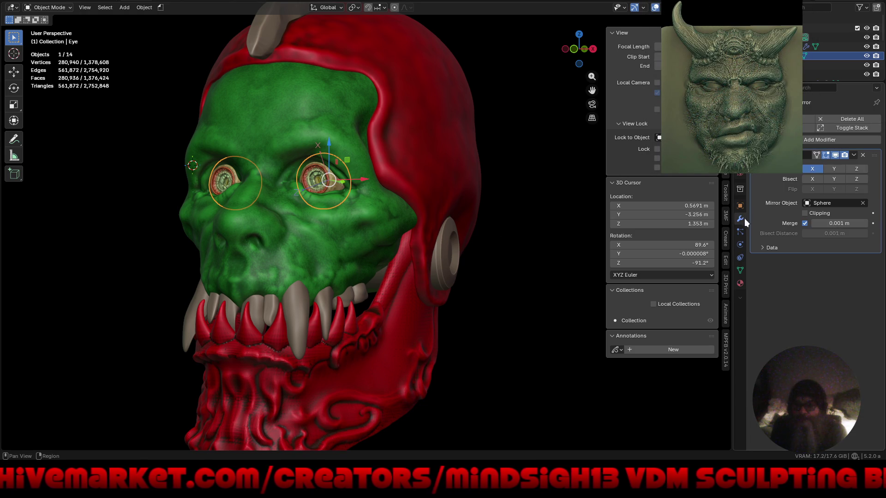
click(820, 139)
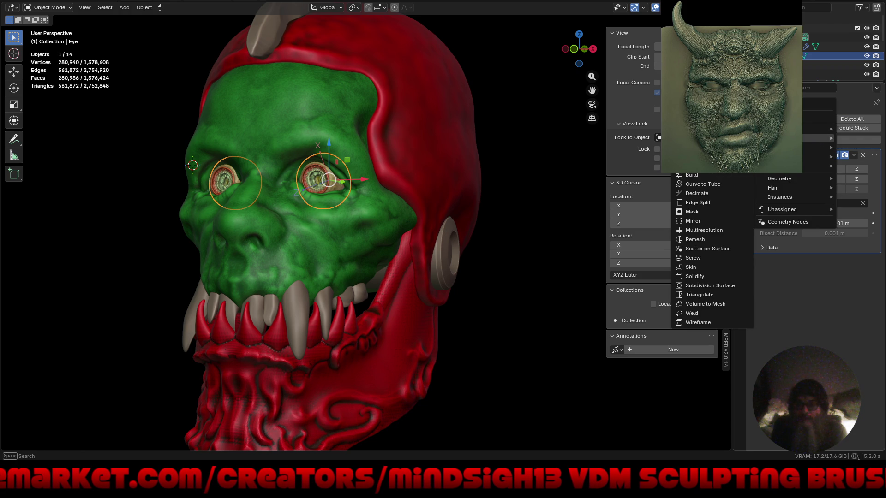
click(690, 166)
click(863, 297)
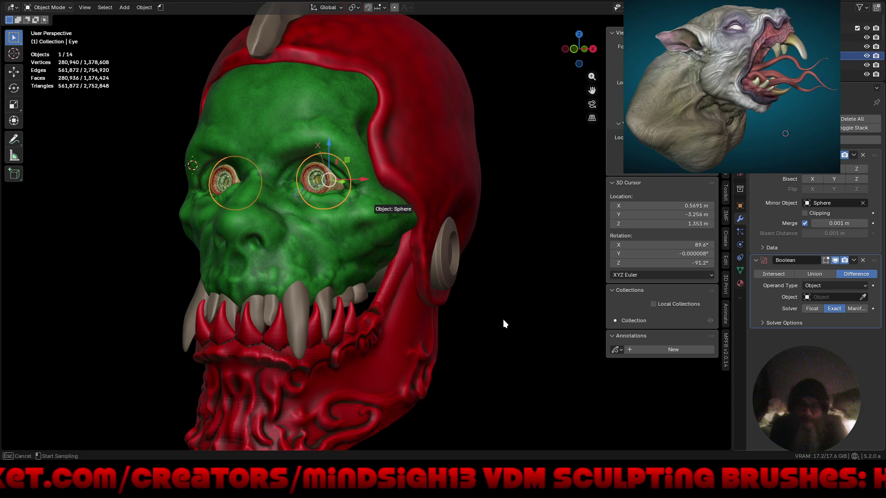
click(113, 475)
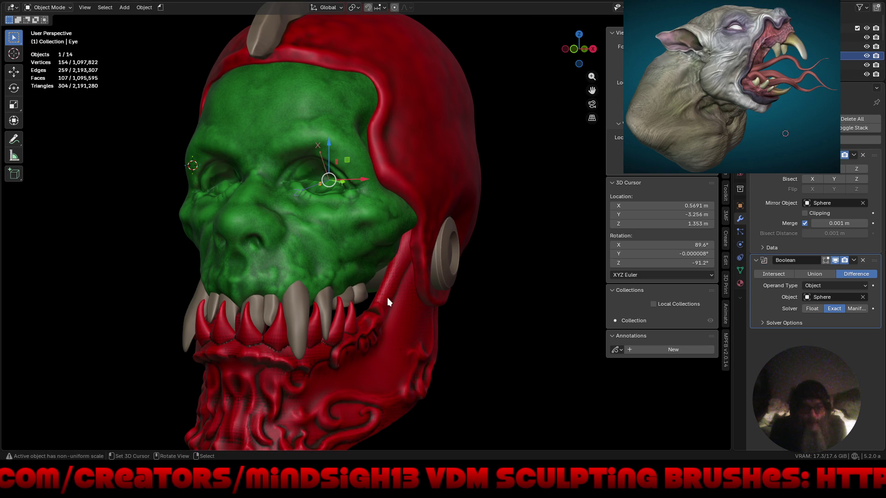
Step: Try Intersect, Difference and the Manifold solver, then delete the Boolean modifier
mouse_move(419, 276)
middle_down()
mouse_move(475, 283)
mouse_move(421, 291)
mouse_move(414, 283)
middle_up()
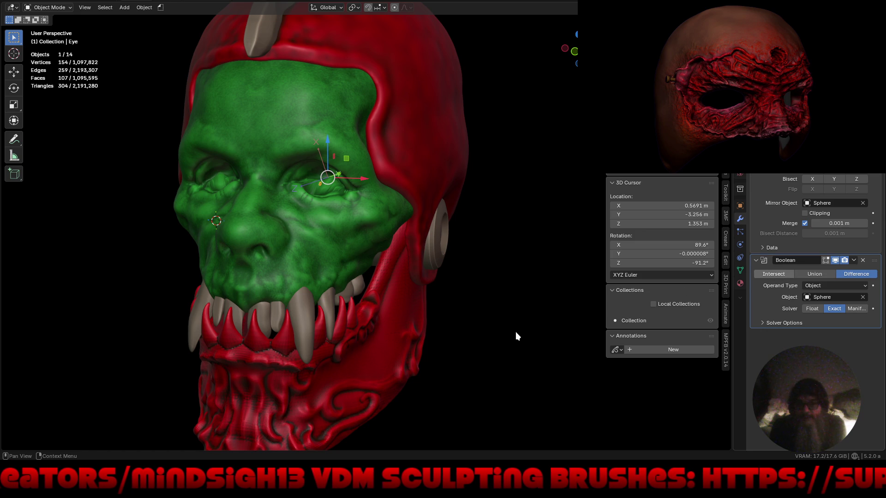
key(ctrl+z)
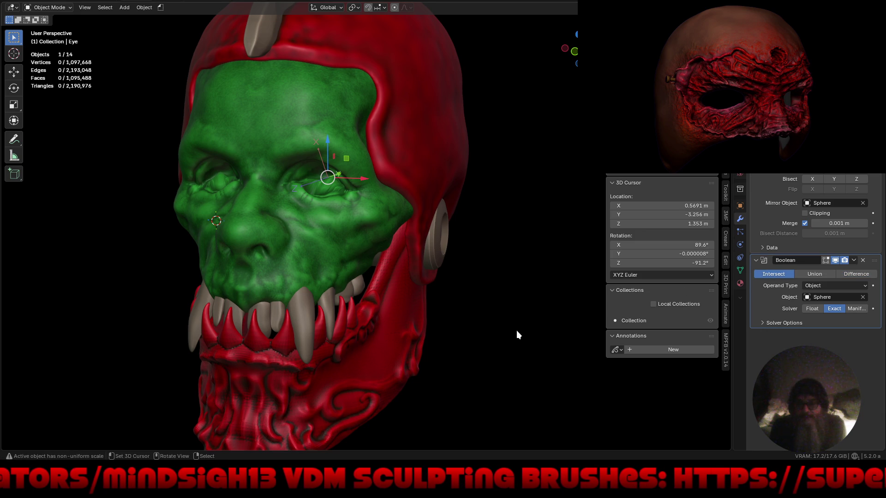
mouse_move(511, 308)
middle_down()
mouse_move(547, 295)
mouse_move(501, 302)
middle_up()
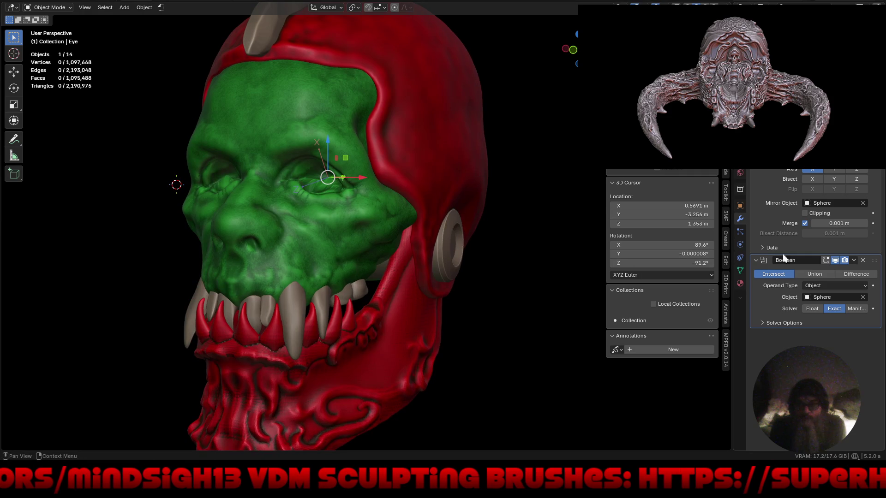
click(856, 311)
click(856, 274)
mouse_move(502, 312)
middle_down()
mouse_move(533, 320)
mouse_move(485, 311)
middle_up()
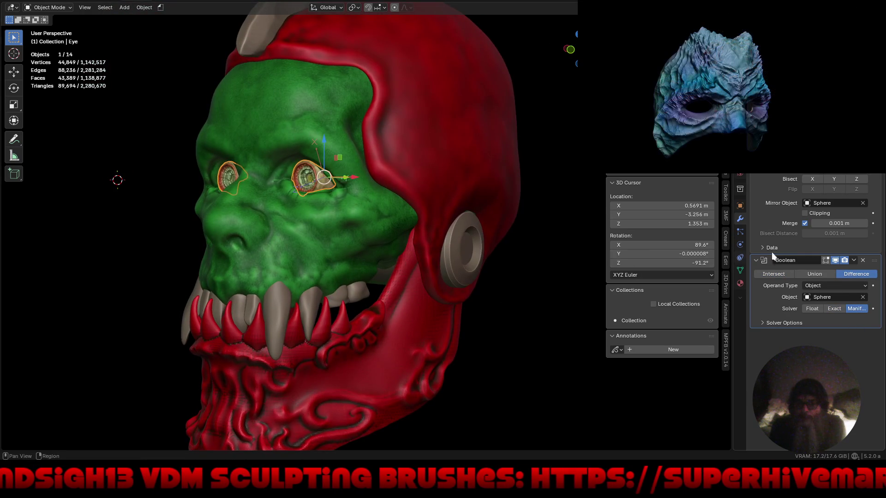
click(863, 260)
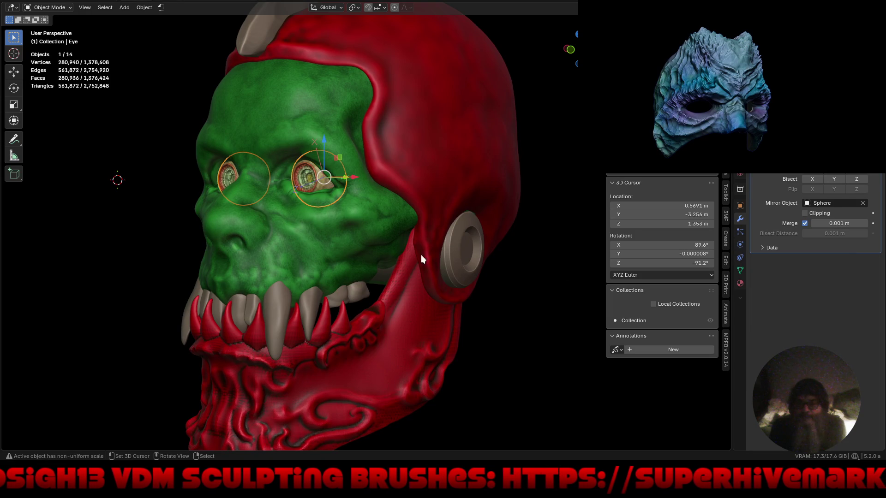
Step: Give the head Sphere a Boolean modifier cutting by the Eye object with the Manifold solver
click(354, 237)
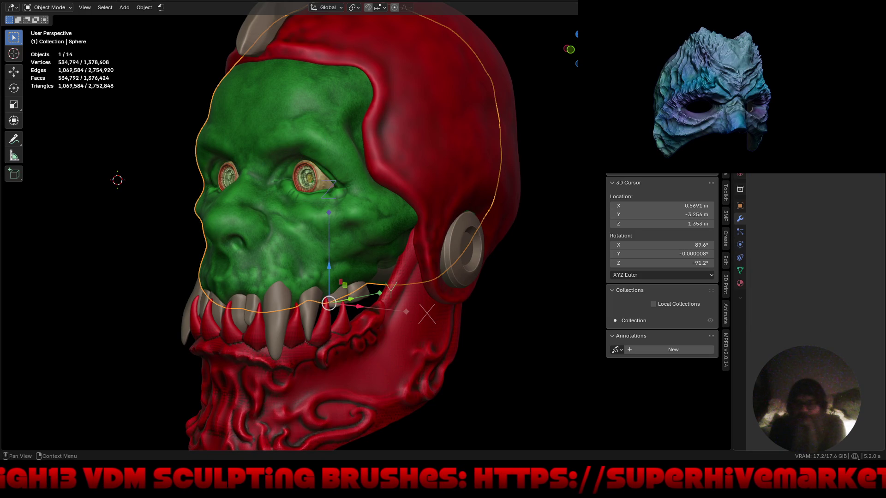
key(shift+a)
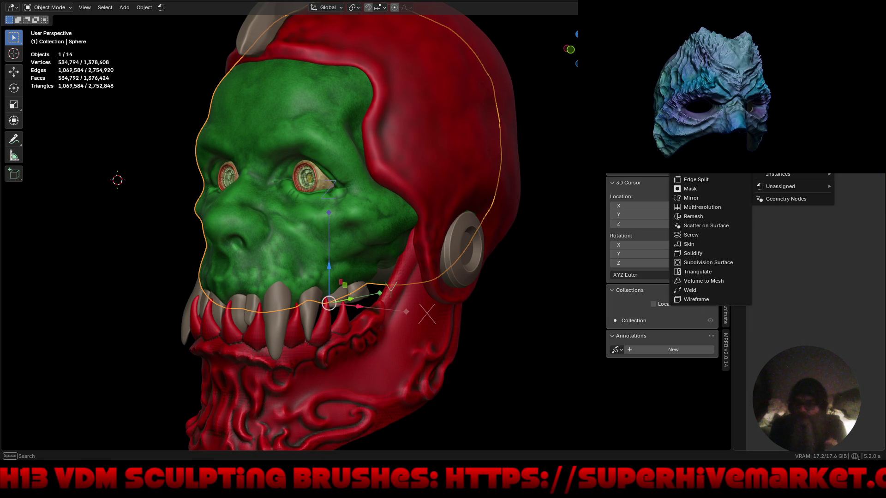
click(697, 151)
click(862, 192)
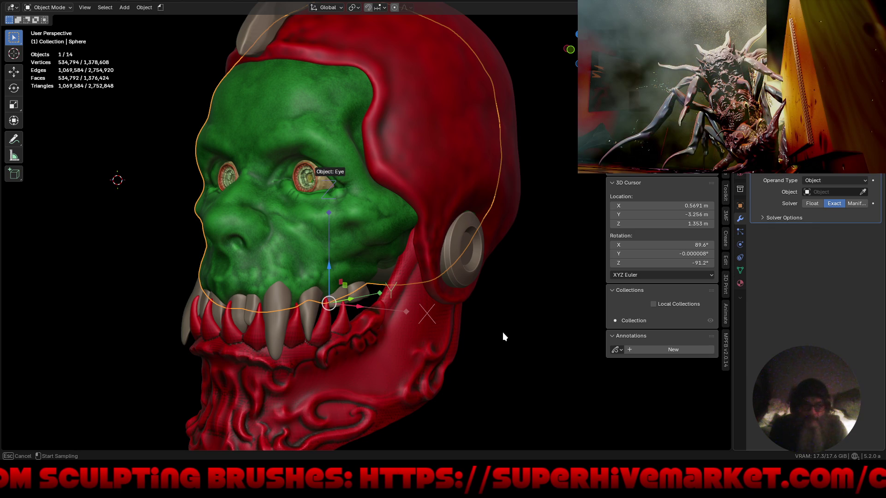
click(457, 339)
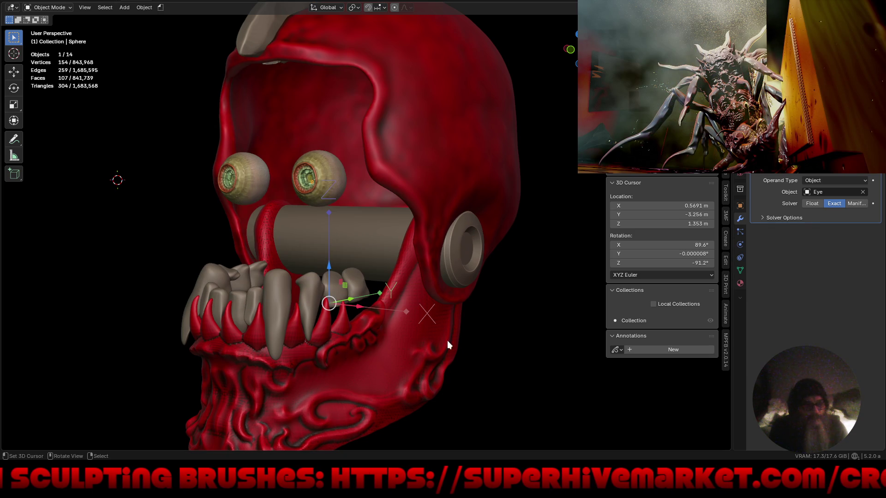
click(861, 204)
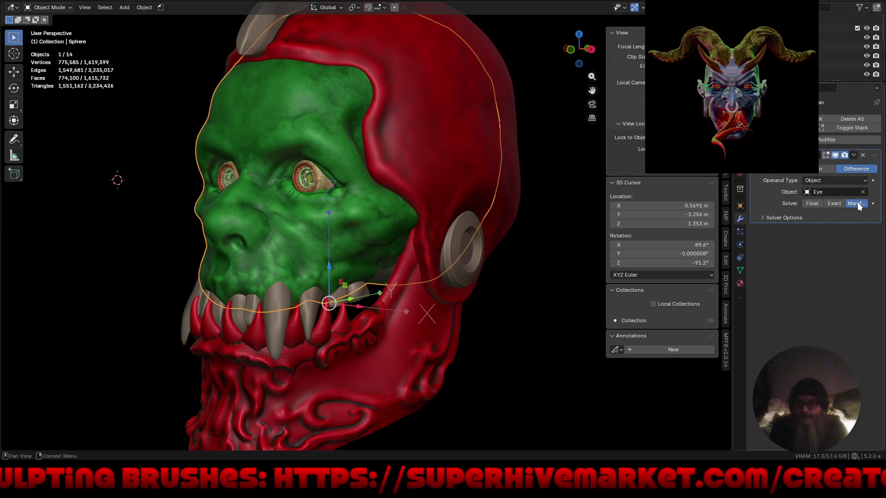
Step: Check the cut from another angle and hide the Eye object
mouse_move(412, 322)
middle_down()
mouse_move(483, 328)
mouse_move(518, 316)
mouse_move(470, 319)
middle_up()
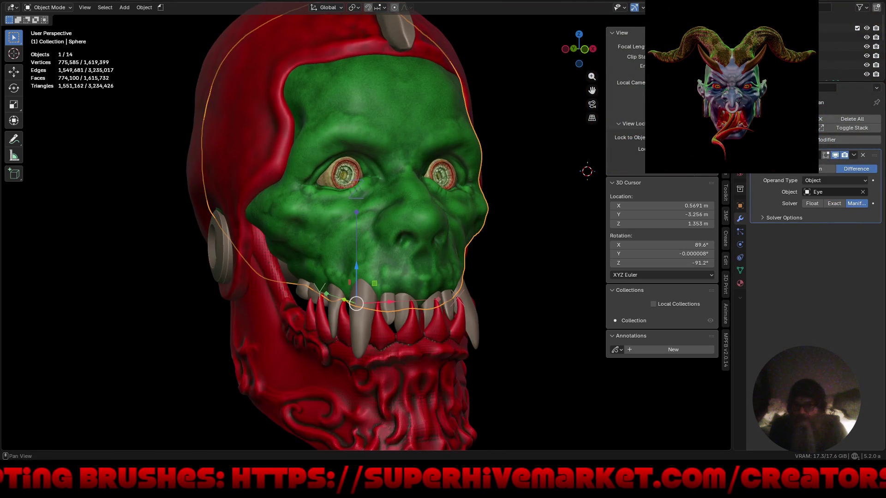
click(866, 56)
mouse_move(541, 219)
middle_down()
mouse_move(489, 290)
mouse_move(467, 249)
mouse_move(476, 215)
mouse_move(506, 205)
mouse_move(546, 222)
mouse_move(422, 255)
middle_up()
Step: Hide the viewport gizmos and frame the whole helmeted head in a three-quarter view
mouse_move(422, 251)
middle_down()
mouse_move(536, 240)
mouse_move(488, 222)
mouse_move(498, 229)
middle_up()
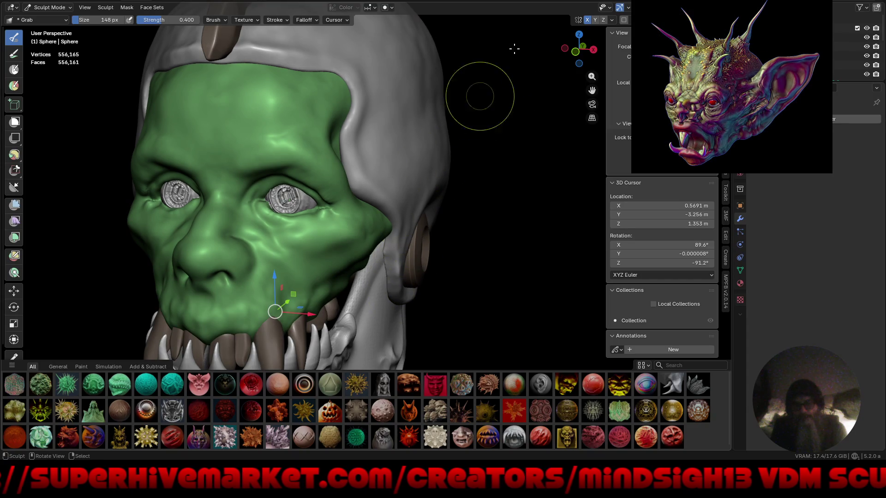
click(619, 7)
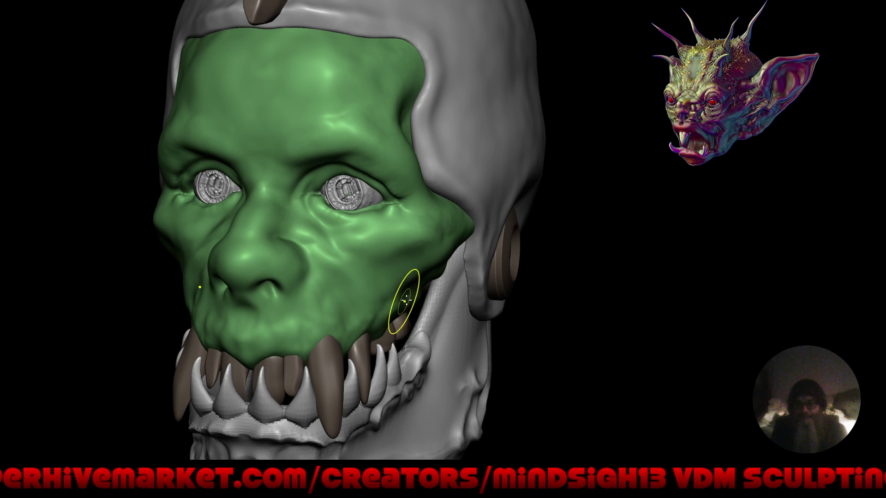
mouse_move(376, 242)
right_down()
mouse_move(397, 240)
mouse_move(376, 327)
right_up()
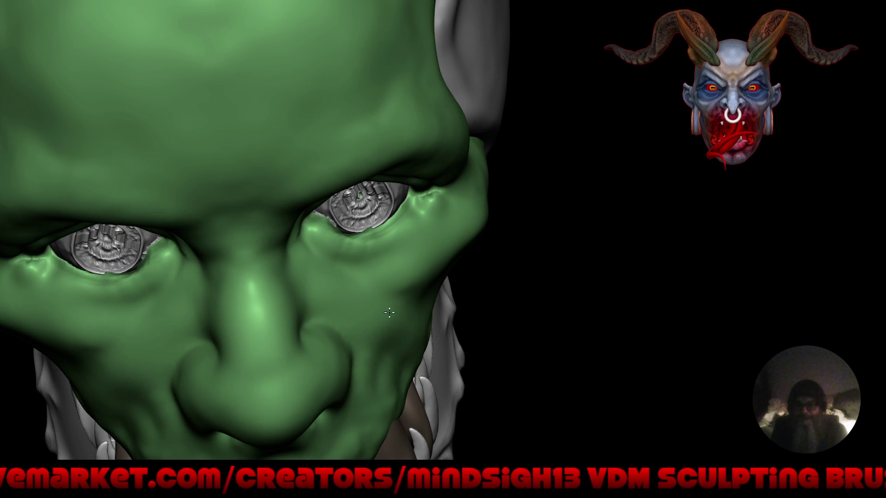
key(f)
mouse_move(355, 300)
right_down()
mouse_move(411, 322)
mouse_move(386, 322)
mouse_move(421, 342)
mouse_move(417, 300)
mouse_move(455, 307)
mouse_move(351, 314)
mouse_move(383, 286)
mouse_move(397, 249)
mouse_move(394, 204)
right_up()
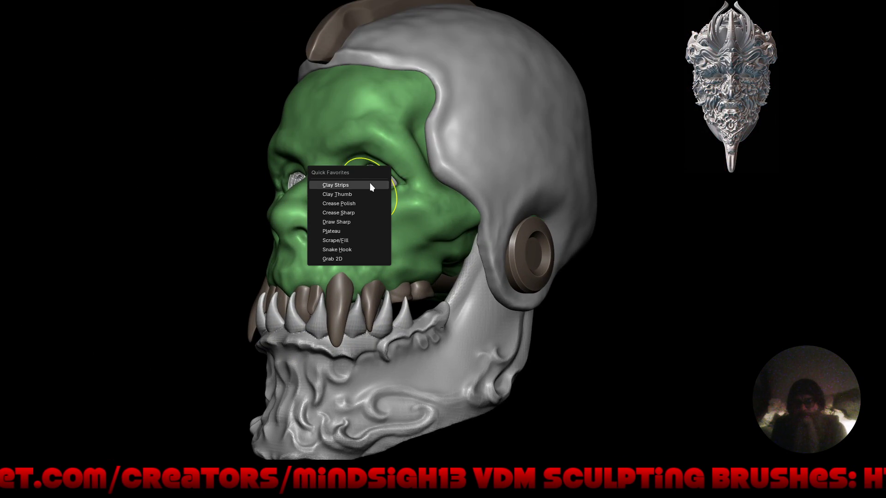
Step: Switch to the Clay Strips brush and build up the green face from several angles
click(350, 185)
mouse_move(365, 226)
right_down()
mouse_move(339, 181)
mouse_move(319, 173)
right_up()
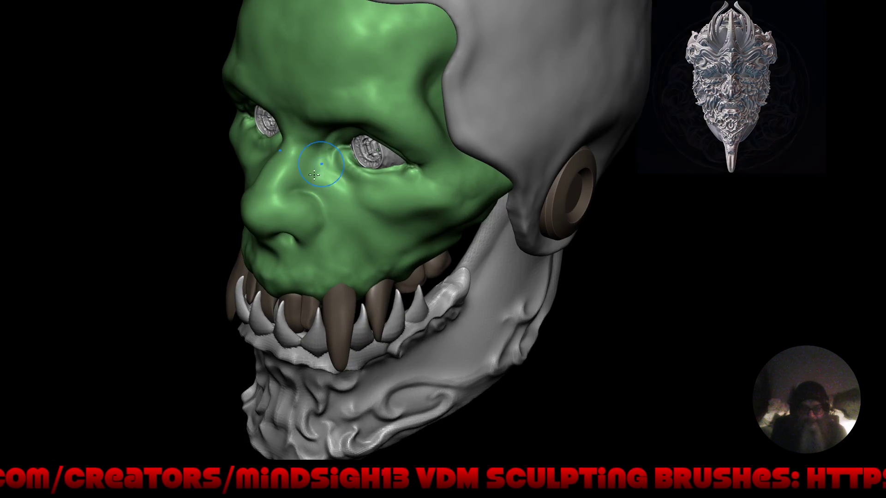
scroll(327, 185, up, 4)
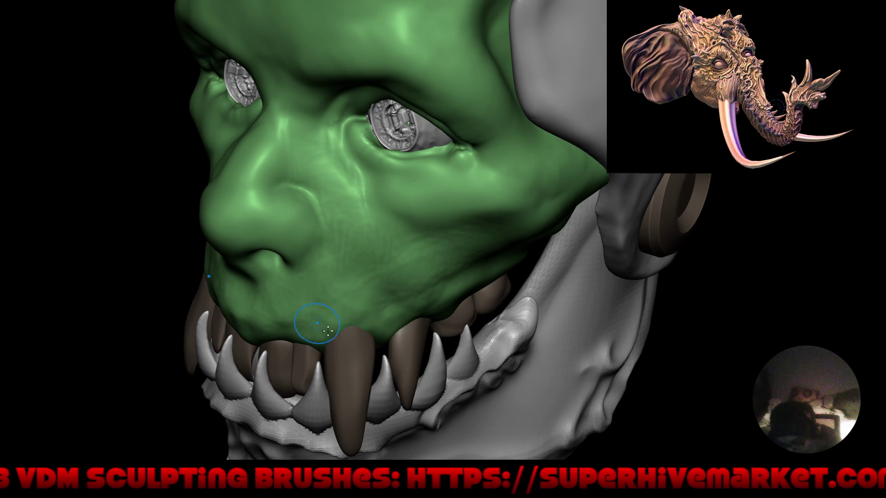
mouse_move(296, 247)
right_down()
mouse_move(310, 275)
mouse_move(381, 265)
mouse_move(388, 257)
mouse_move(359, 241)
mouse_move(369, 249)
mouse_move(402, 217)
right_up()
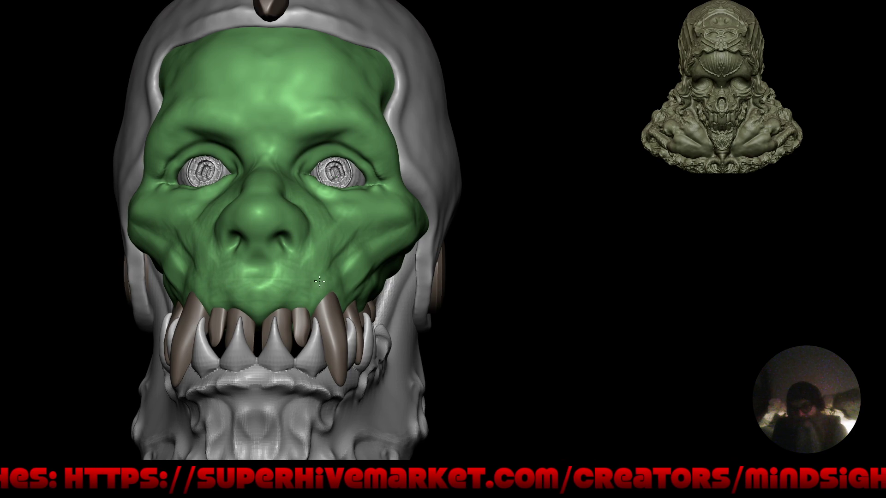
right_drag(373, 279, 281, 293)
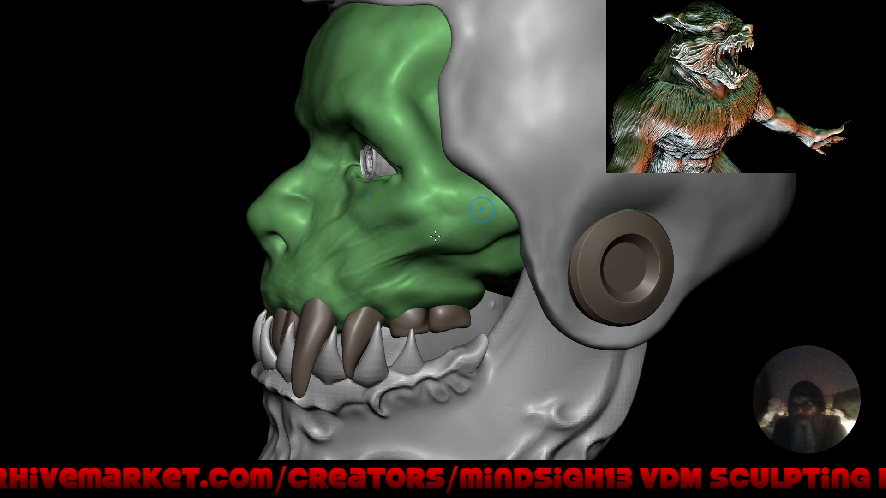
Step: Deepen the crease across the green cheek and reshape the surface under the eye socket
mouse_move(395, 270)
mouse_down()
mouse_move(448, 291)
mouse_move(475, 257)
mouse_move(423, 267)
mouse_move(443, 283)
mouse_move(368, 210)
mouse_up()
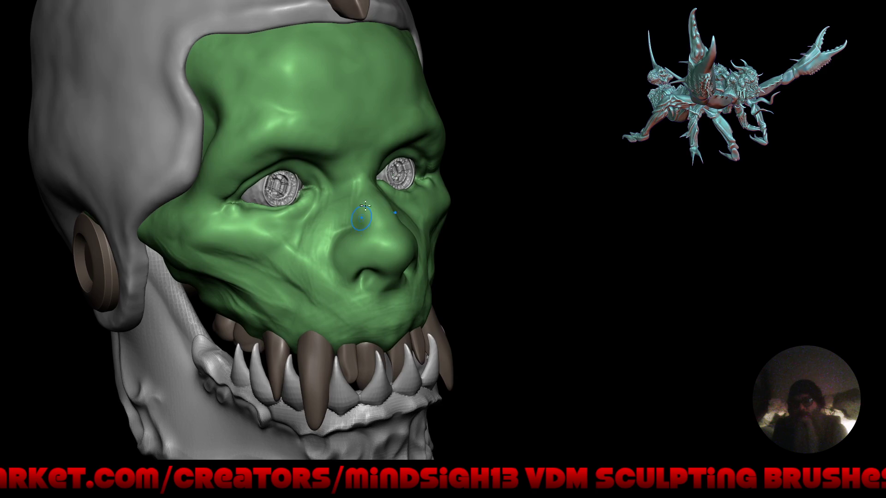
drag(351, 272, 347, 264)
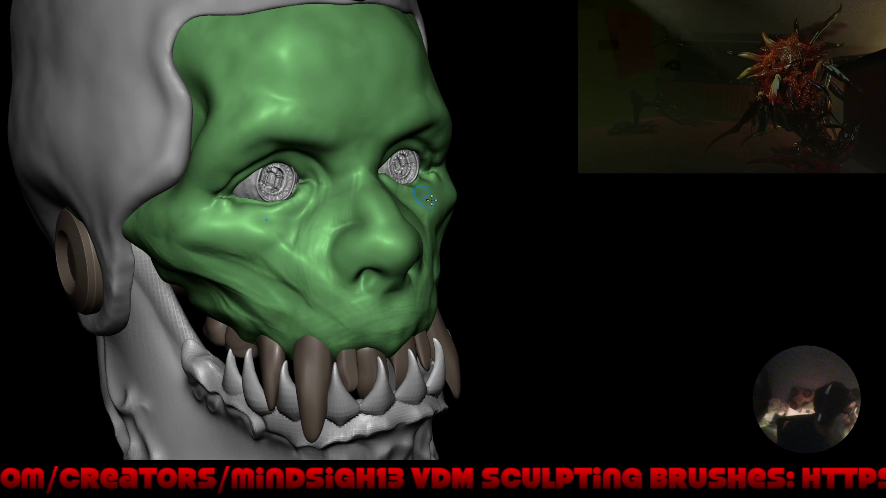
mouse_move(325, 283)
mouse_down()
mouse_move(393, 252)
mouse_move(449, 265)
mouse_move(459, 258)
mouse_up()
key(f)
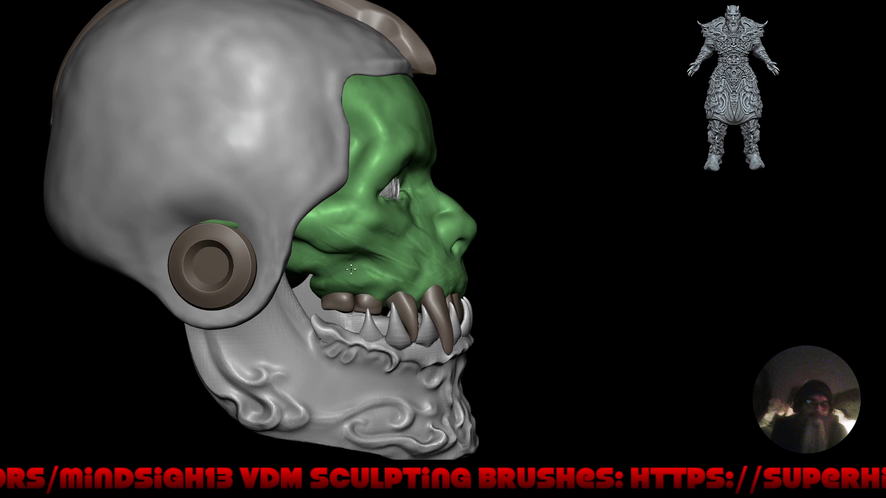
right_drag(379, 261, 315, 260)
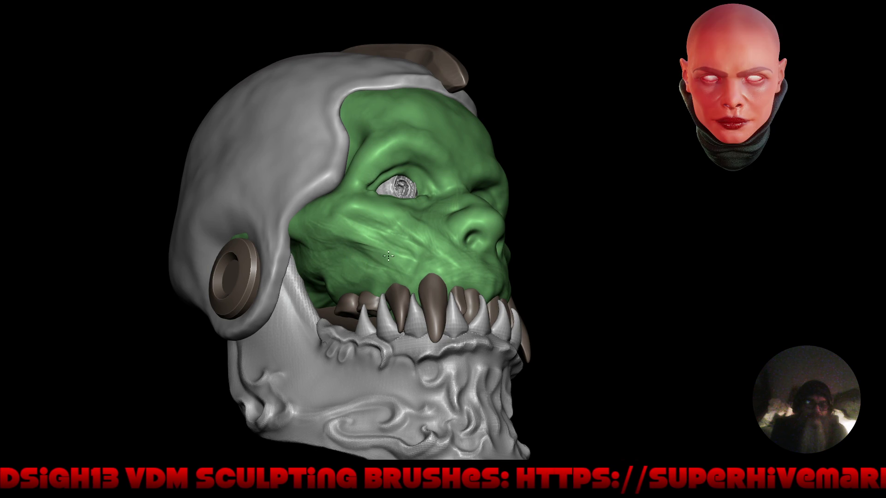
mouse_move(441, 236)
right_down()
mouse_move(466, 244)
mouse_move(423, 256)
mouse_move(354, 248)
right_up()
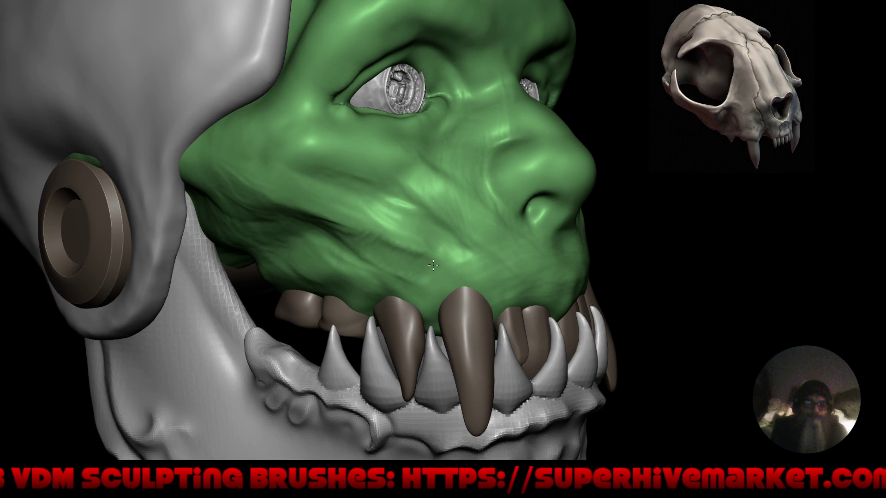
mouse_move(359, 199)
mouse_down()
mouse_move(311, 194)
mouse_move(365, 210)
mouse_up()
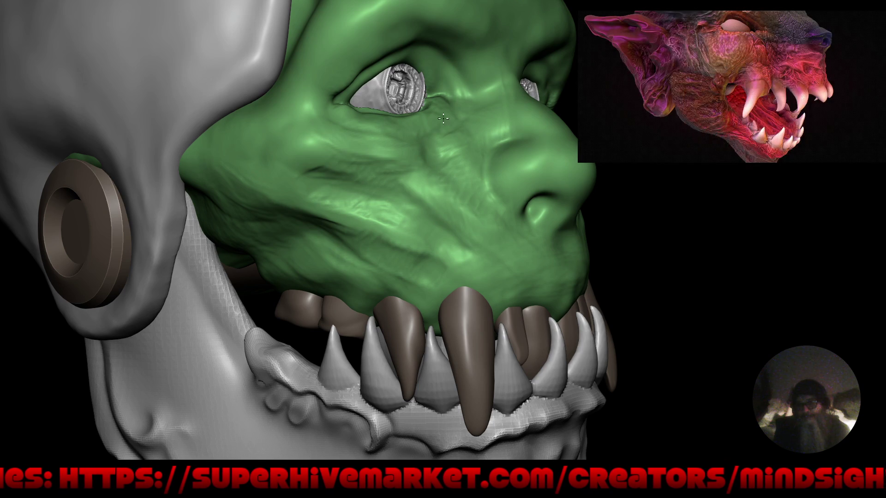
mouse_move(343, 77)
mouse_down()
mouse_move(337, 101)
mouse_move(321, 109)
mouse_move(351, 72)
mouse_up()
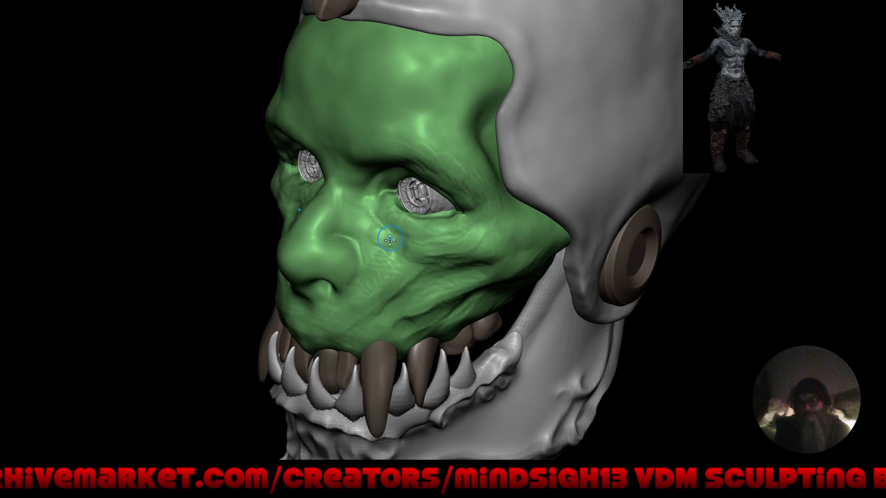
Step: Discard a trial nostril stamp and add a raised form on the upper lip under the nose
right_drag(318, 282, 402, 268)
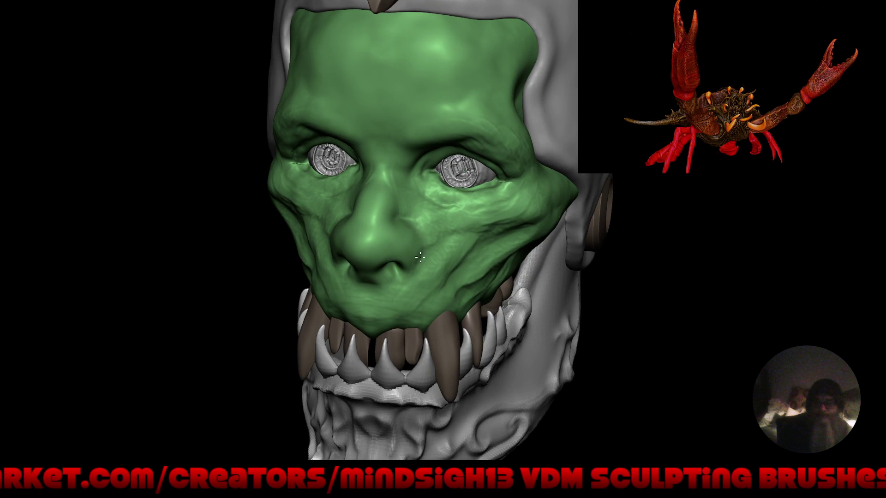
drag(386, 257, 376, 259)
key(ctrl+z)
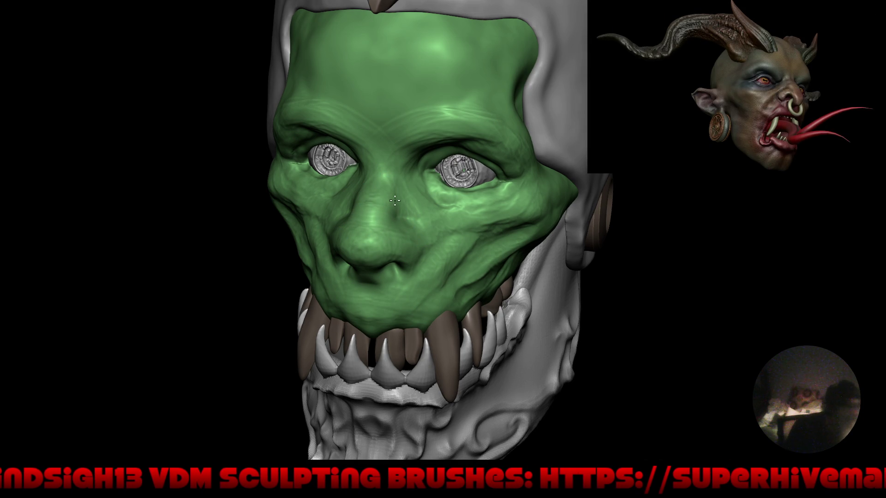
mouse_move(395, 172)
mouse_down()
mouse_move(486, 242)
mouse_move(424, 244)
mouse_move(442, 175)
mouse_move(415, 174)
mouse_move(383, 215)
mouse_up()
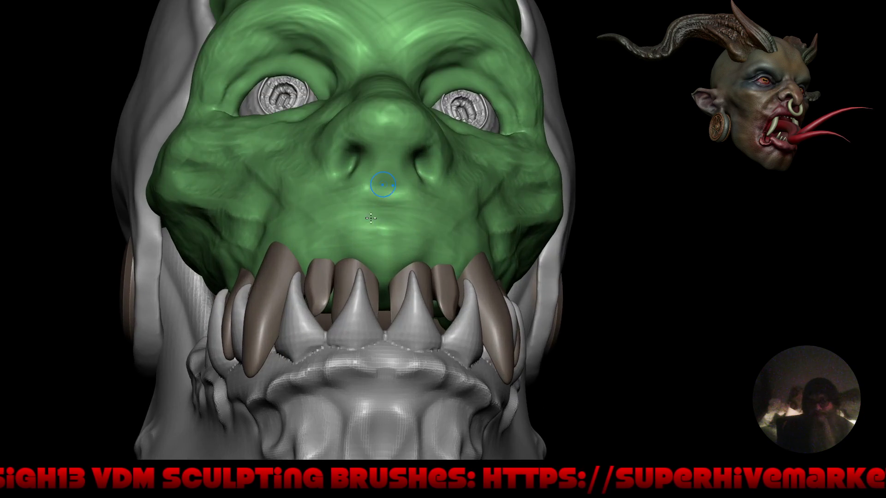
click(381, 218)
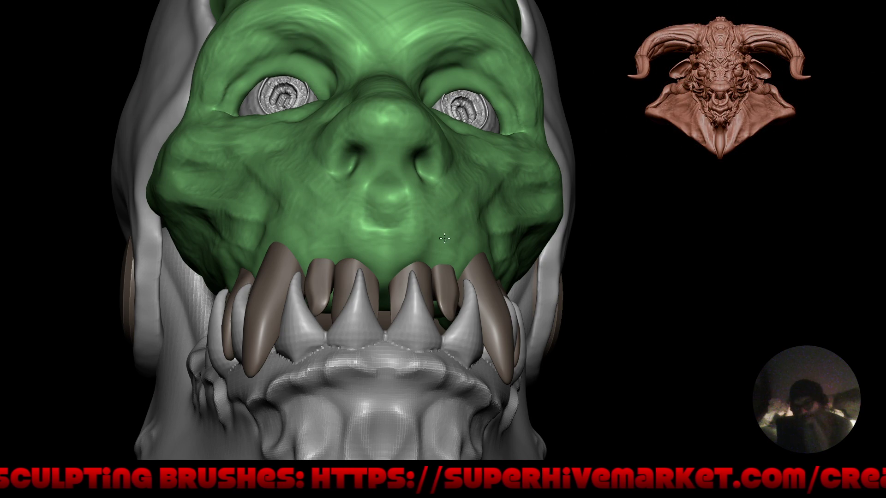
scroll(444, 245, up, 5)
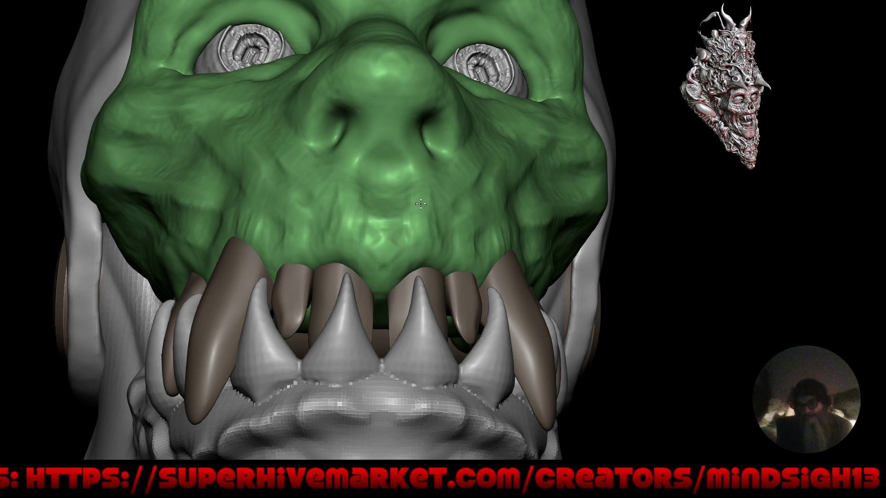
key(f)
mouse_move(399, 250)
right_down()
mouse_move(417, 332)
mouse_move(380, 179)
mouse_move(372, 196)
mouse_move(385, 190)
right_up()
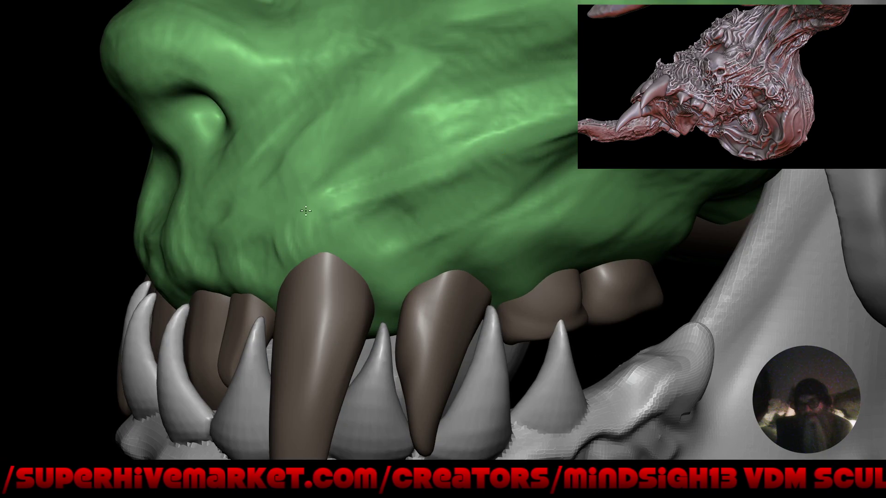
Step: From a front view, sculpt and refine mirrored vertical streaks across the upper forehead
right_drag(532, 158, 490, 208)
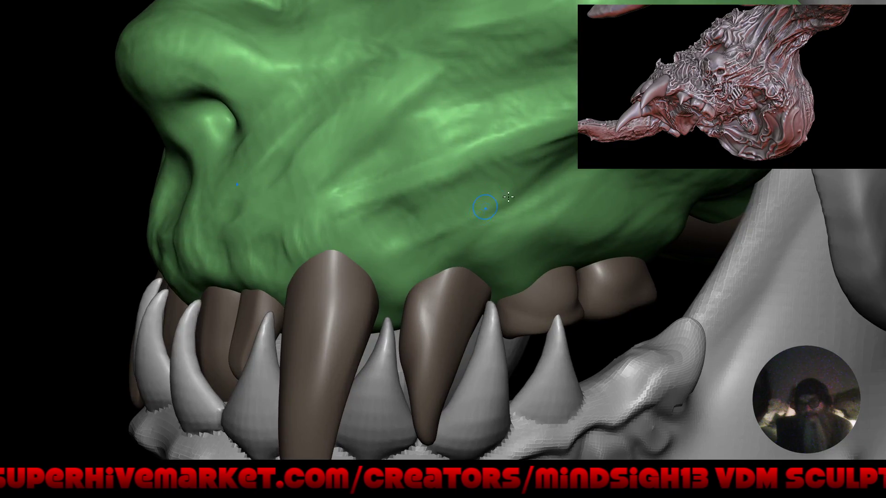
ctrl+right_drag(427, 236, 455, 267)
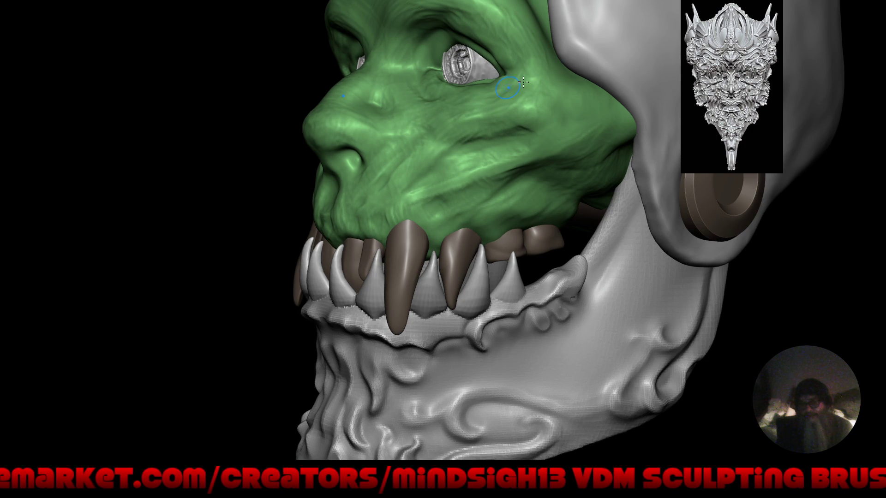
right_drag(442, 103, 424, 278)
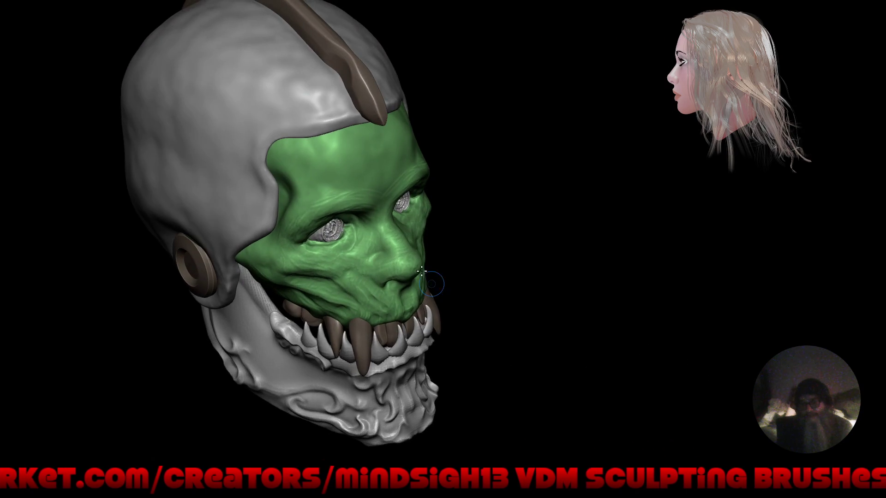
scroll(390, 217, up, 5)
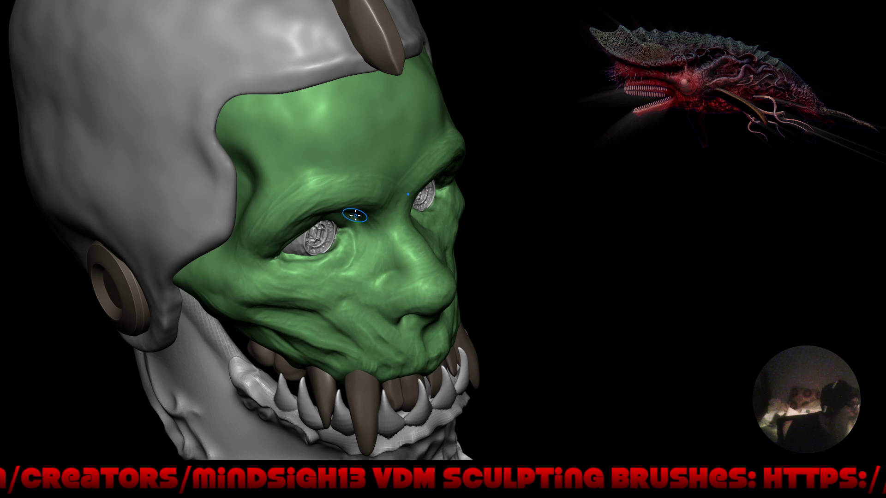
mouse_move(348, 205)
right_down()
mouse_move(401, 197)
mouse_move(410, 167)
right_up()
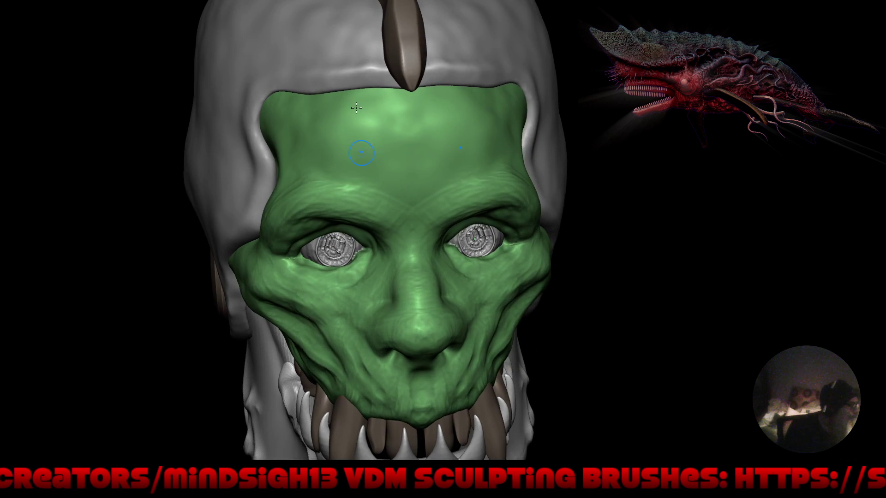
drag(407, 172, 373, 195)
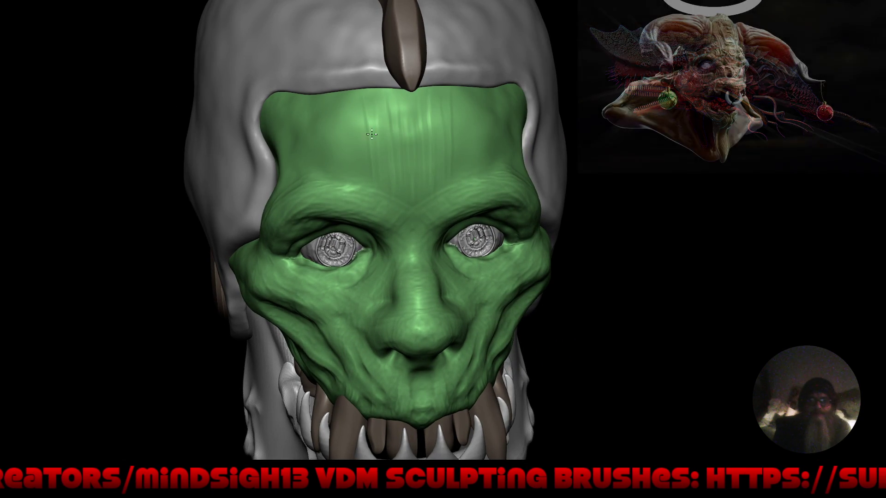
mouse_move(363, 114)
mouse_down()
mouse_move(336, 160)
mouse_move(328, 137)
mouse_up()
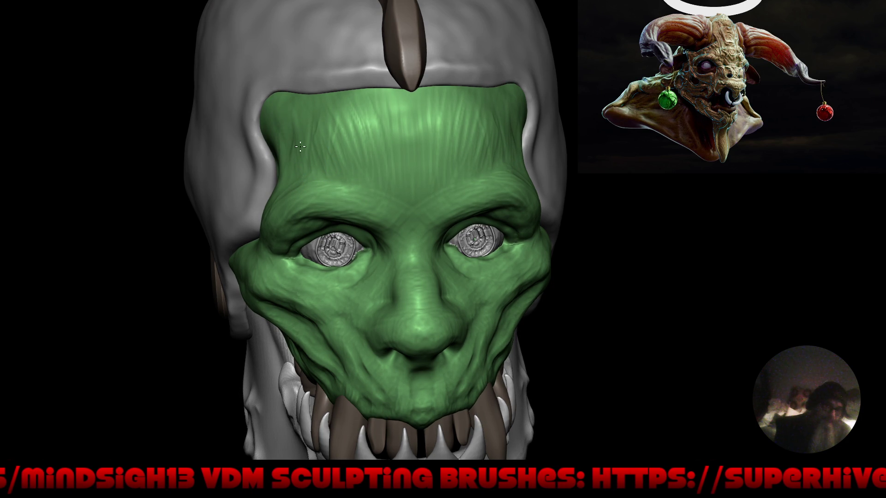
mouse_move(363, 108)
mouse_down()
mouse_move(431, 119)
mouse_move(378, 121)
mouse_move(422, 120)
mouse_move(408, 156)
mouse_move(415, 115)
mouse_move(350, 108)
mouse_move(306, 137)
mouse_up()
mouse_move(364, 214)
mouse_down()
mouse_move(429, 220)
mouse_move(357, 146)
mouse_move(395, 198)
mouse_move(372, 88)
mouse_up()
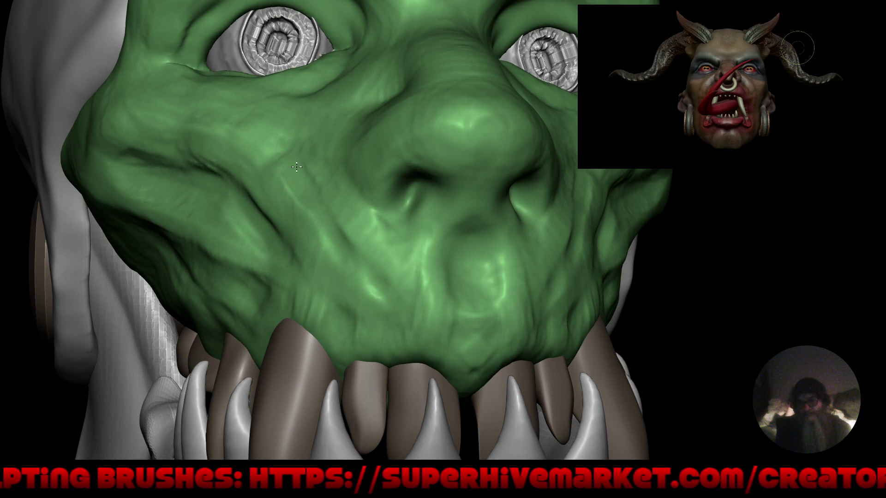
Step: Inspect the head from below the jaw, then move in closer on the green face
right_drag(322, 181, 314, 115)
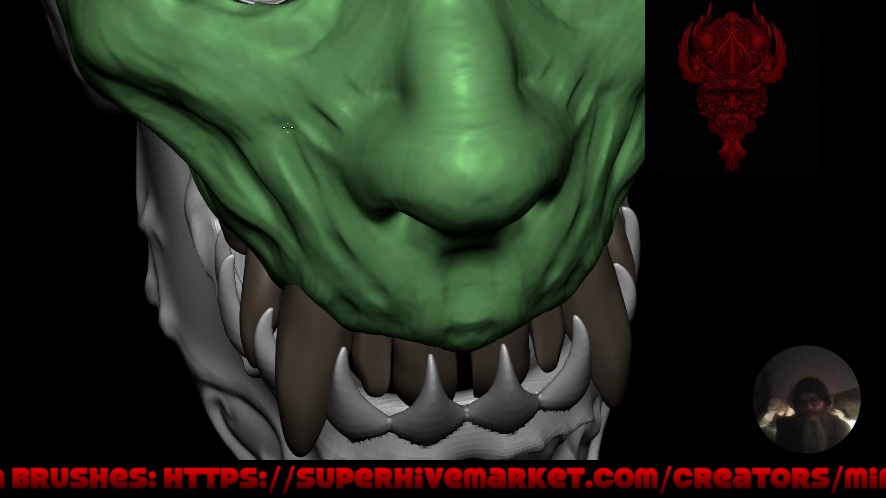
key(f)
mouse_move(398, 313)
right_down()
mouse_move(385, 210)
mouse_move(400, 197)
right_up()
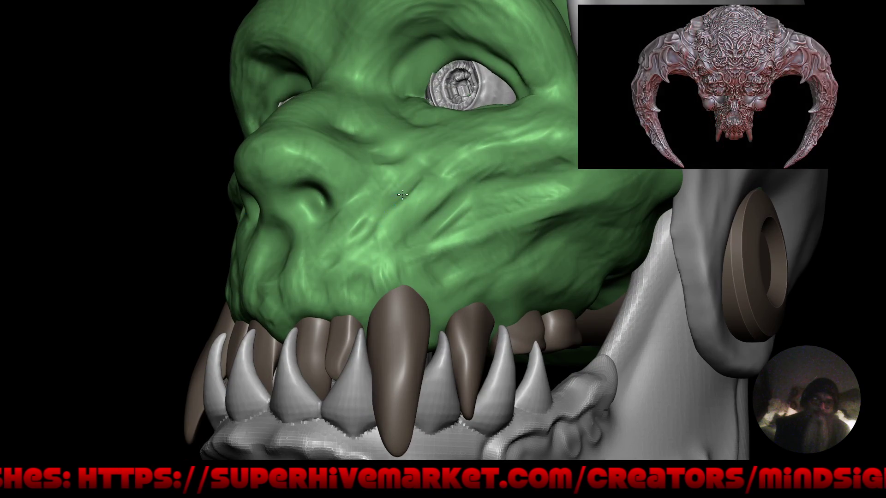
click(378, 217)
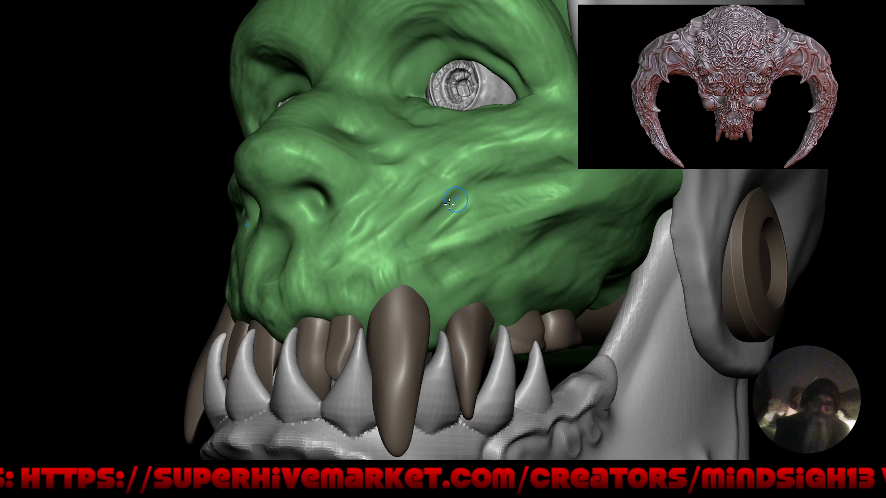
mouse_move(434, 187)
ctrl+right_down()
mouse_move(399, 271)
mouse_move(433, 195)
ctrl+right_up()
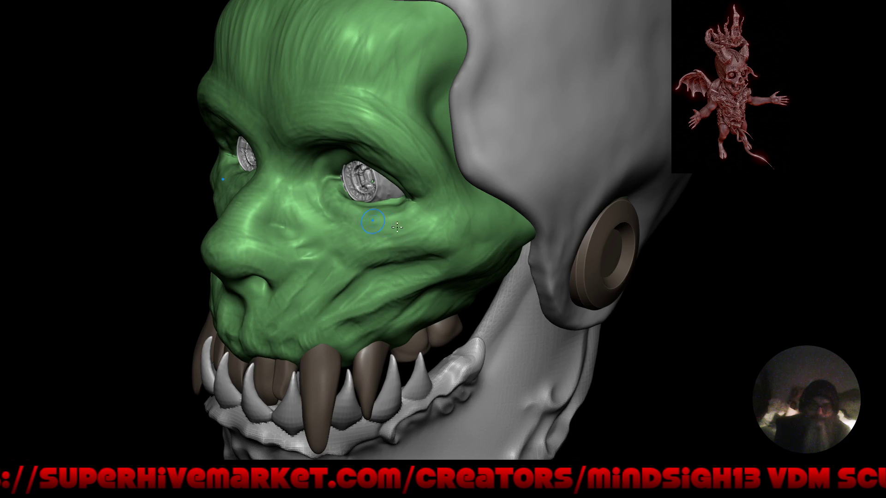
ctrl+right_drag(389, 217, 361, 214)
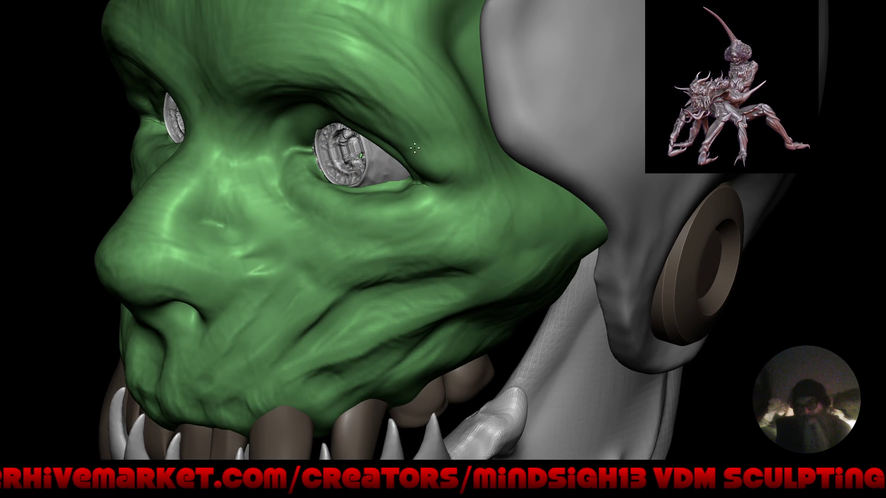
Step: Rotate the head toward the camera and pull back to see the whole model
mouse_move(287, 83)
right_down()
mouse_move(323, 90)
mouse_move(283, 95)
right_up()
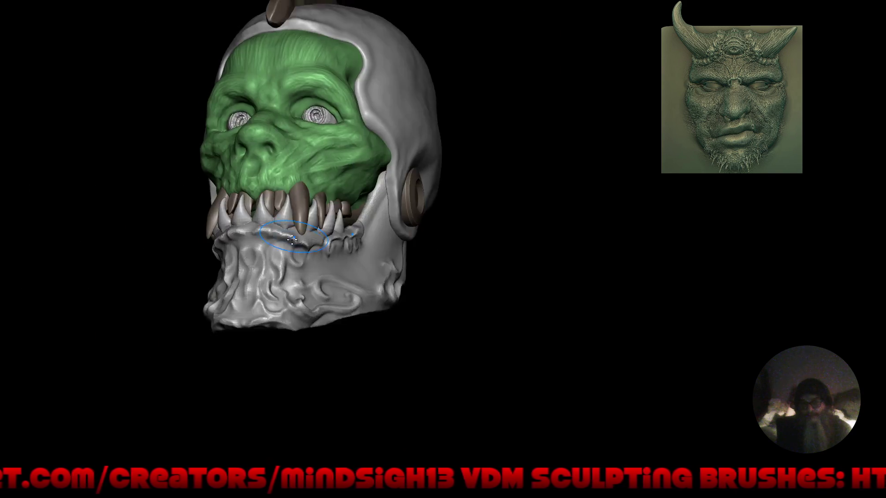
drag(292, 239, 388, 291)
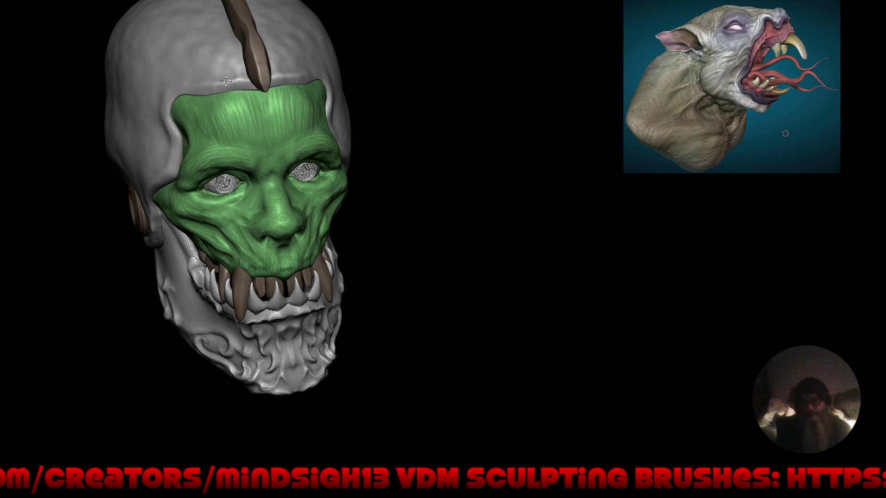
mouse_move(319, 203)
mouse_down()
mouse_move(326, 184)
mouse_move(334, 211)
mouse_up()
scroll(334, 212, up, 8)
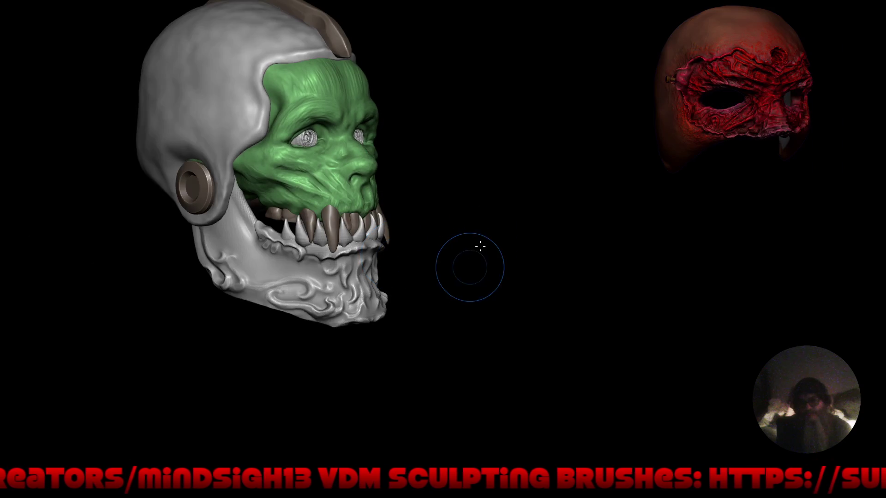
mouse_move(468, 263)
middle_down()
mouse_move(466, 277)
mouse_move(375, 243)
mouse_move(388, 240)
middle_up()
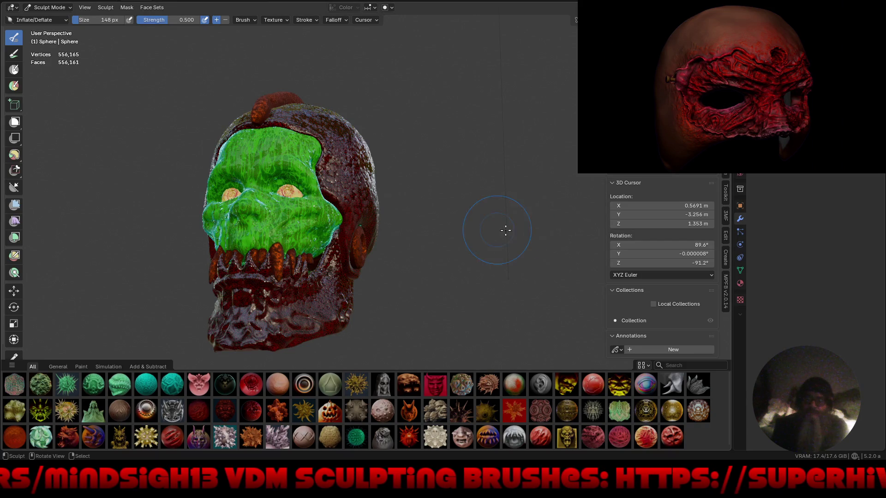
Step: Look over the skull from the front and above, then settle on a three-quarter view
mouse_move(450, 233)
middle_down()
mouse_move(548, 227)
mouse_move(503, 234)
middle_up()
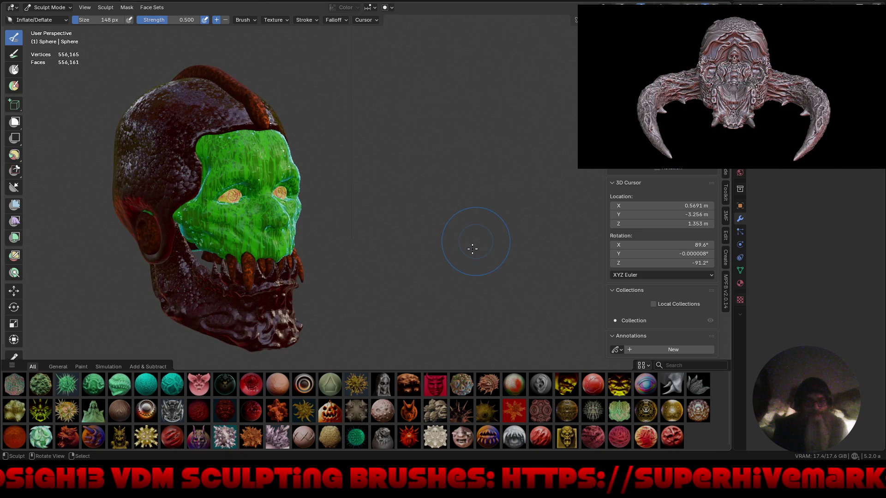
middle_drag(440, 211, 435, 210)
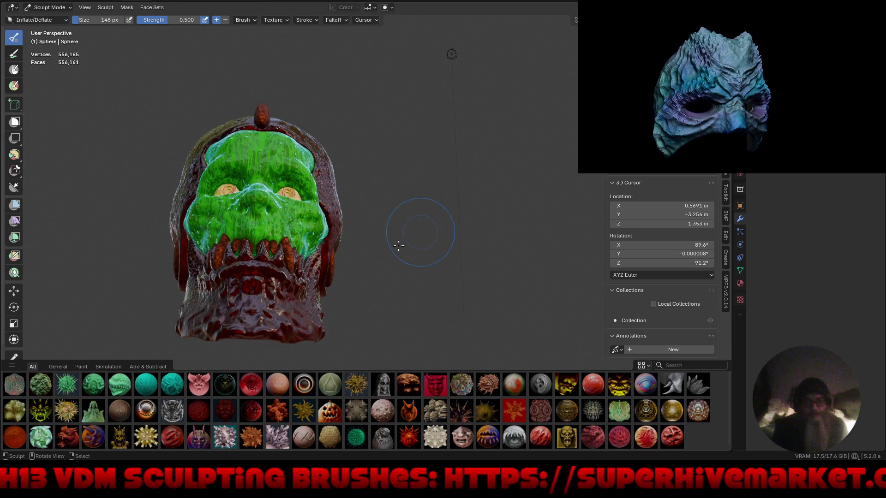
scroll(259, 263, up, 4)
mouse_move(263, 254)
middle_down()
mouse_move(271, 240)
mouse_move(299, 256)
mouse_move(330, 230)
middle_up()
mouse_move(383, 215)
ctrl+middle_down()
mouse_move(378, 255)
mouse_move(399, 241)
mouse_move(433, 251)
mouse_move(391, 250)
mouse_move(458, 254)
ctrl+middle_up()
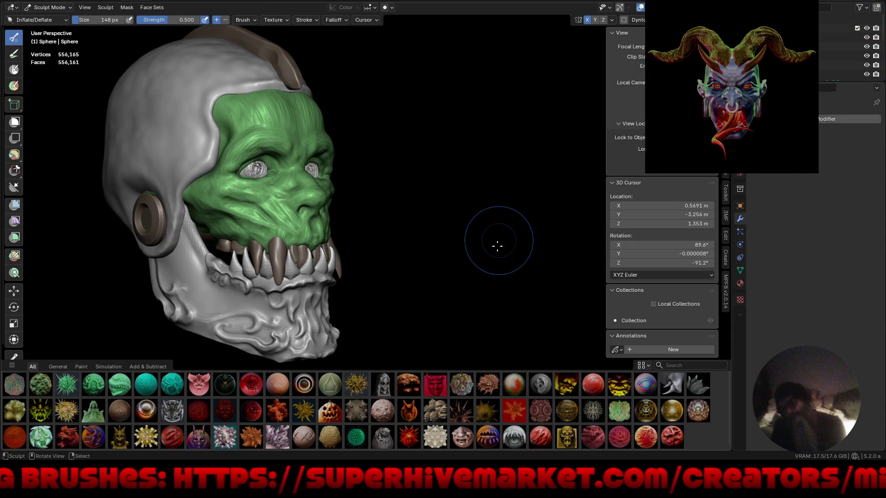
mouse_move(497, 246)
middle_down()
mouse_move(443, 245)
mouse_move(486, 254)
mouse_move(451, 189)
middle_up()
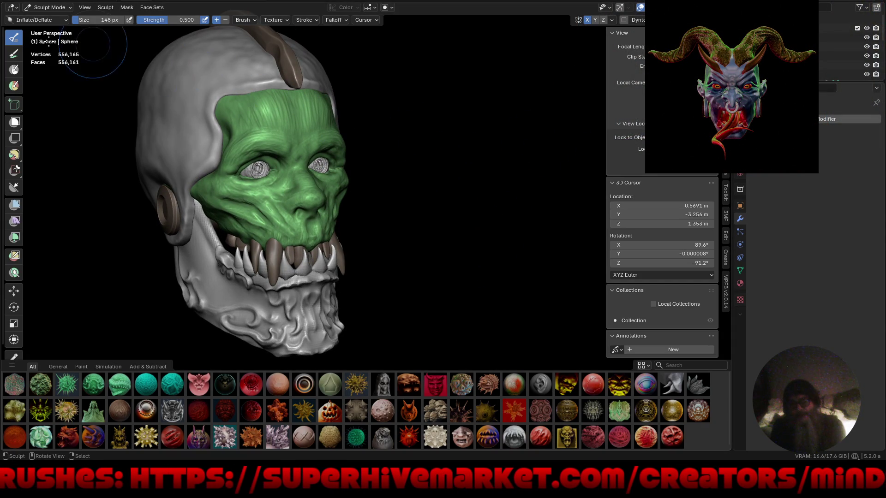
Step: Switch to the Paint brush with Cavity auto-masking and the colour purple #5E1FA1
click(15, 54)
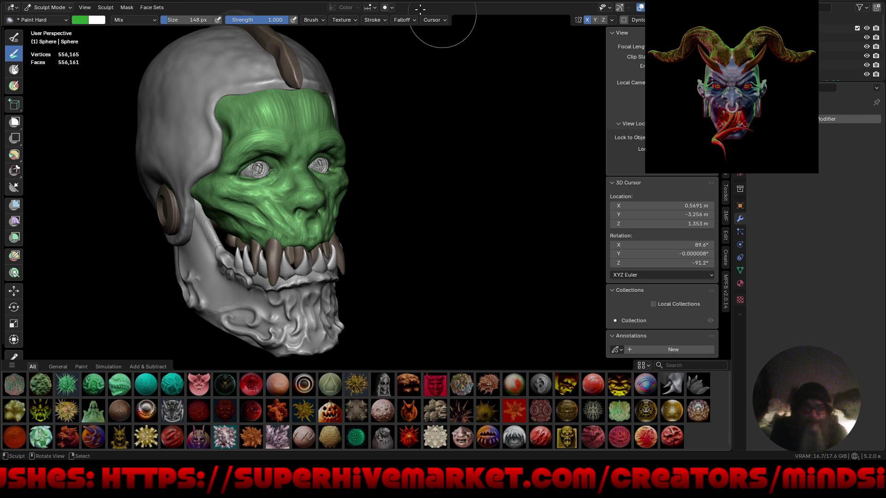
click(390, 8)
click(350, 88)
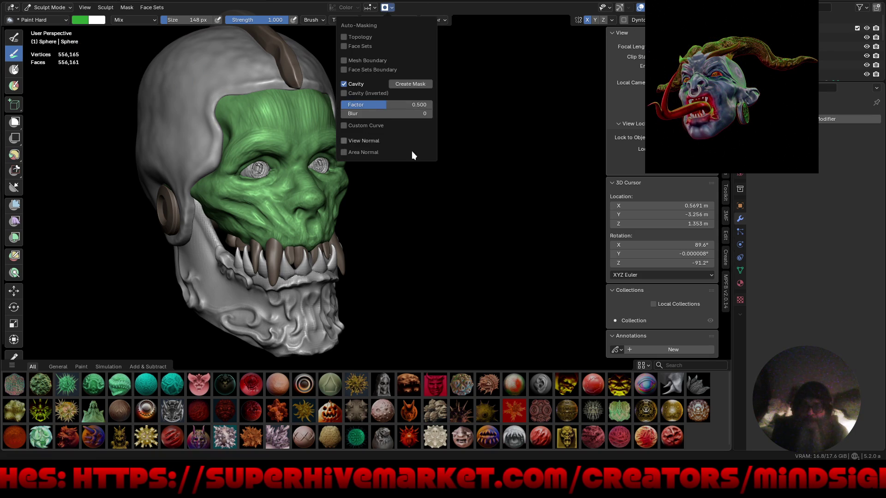
middle_drag(478, 253, 435, 257)
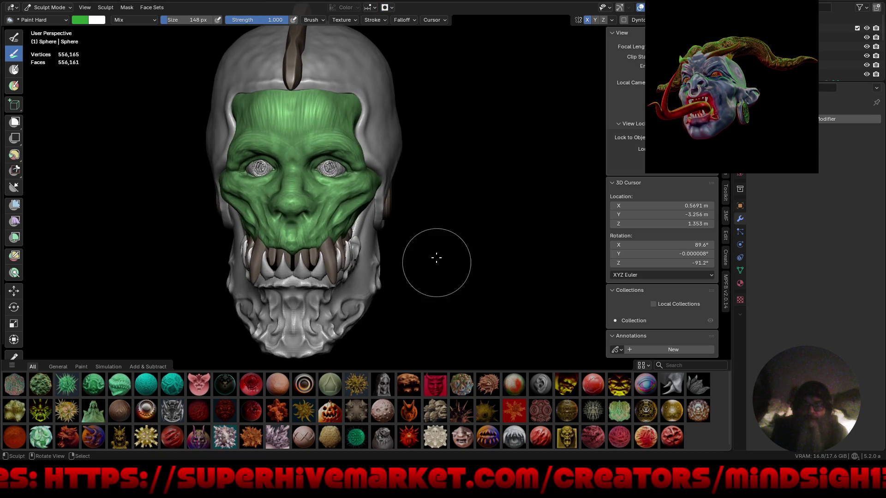
click(78, 20)
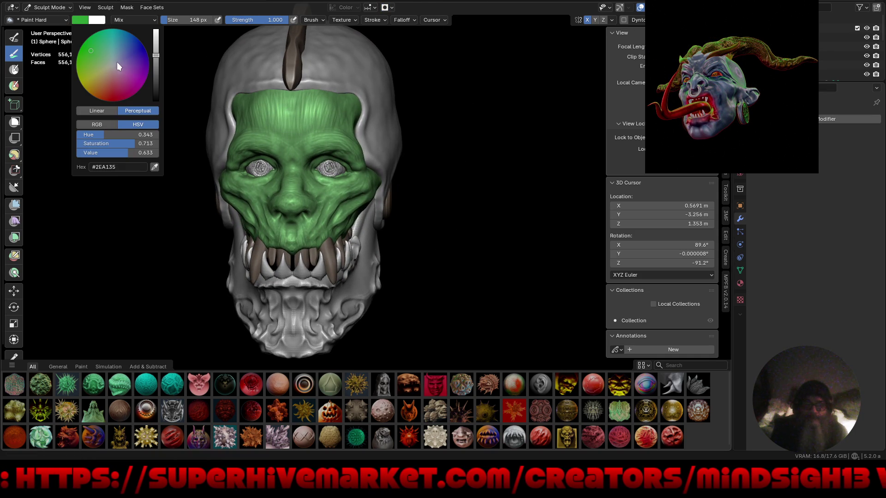
drag(132, 71, 133, 66)
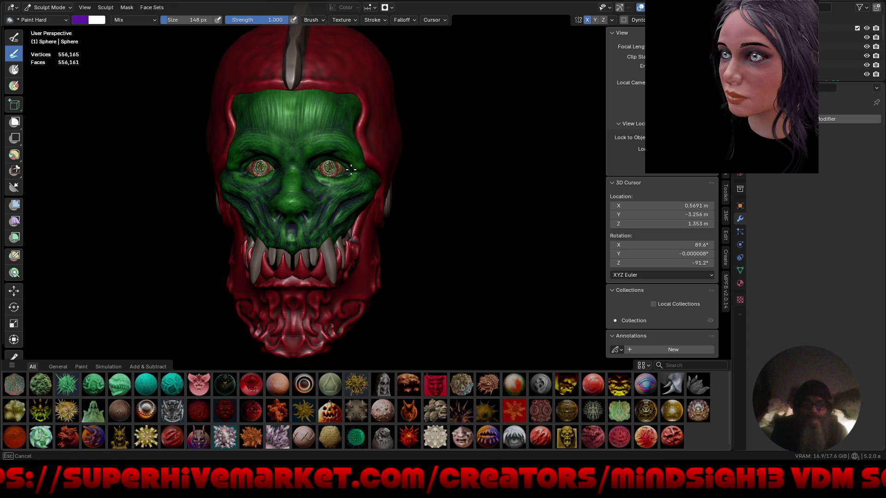
Step: Isolate the green face in local view and orbit it to see its underside
key(KP_Divide)
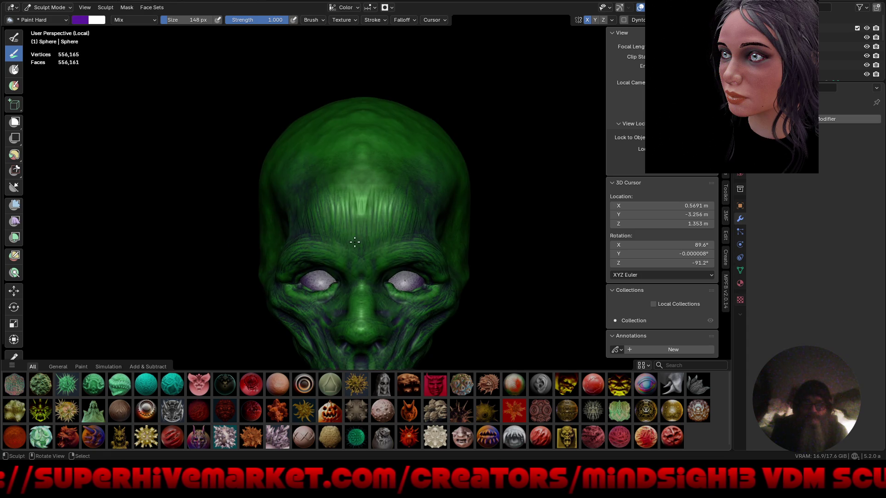
middle_drag(353, 221, 370, 208)
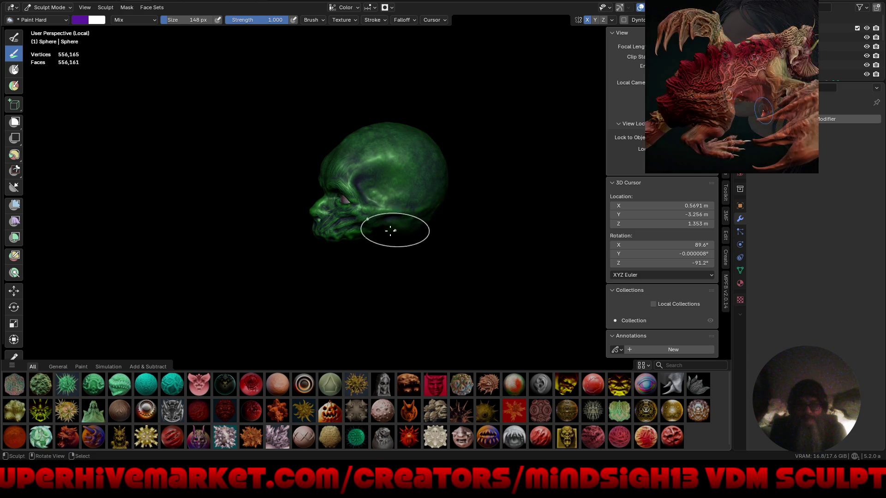
middle_drag(393, 223, 421, 218)
mouse_move(463, 193)
middle_down()
mouse_move(388, 249)
mouse_move(368, 200)
mouse_move(351, 234)
mouse_move(322, 192)
mouse_move(364, 148)
mouse_move(319, 270)
middle_up()
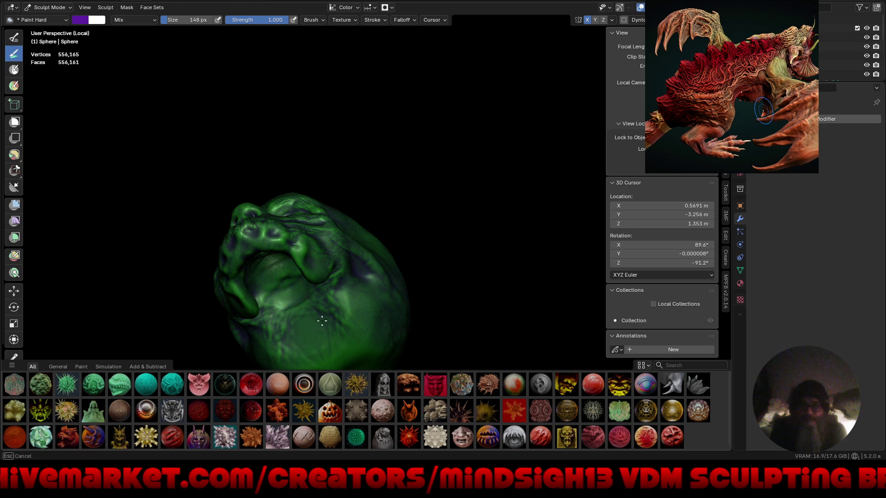
middle_drag(331, 337, 201, 116)
Step: Lighten the paint to purple #8F4FDF and paint the face's underside
click(80, 20)
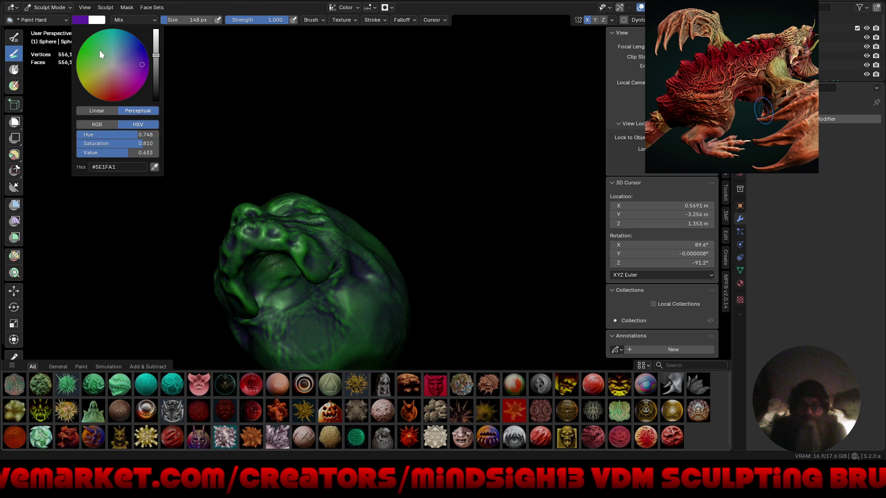
drag(139, 61, 141, 74)
drag(365, 261, 342, 303)
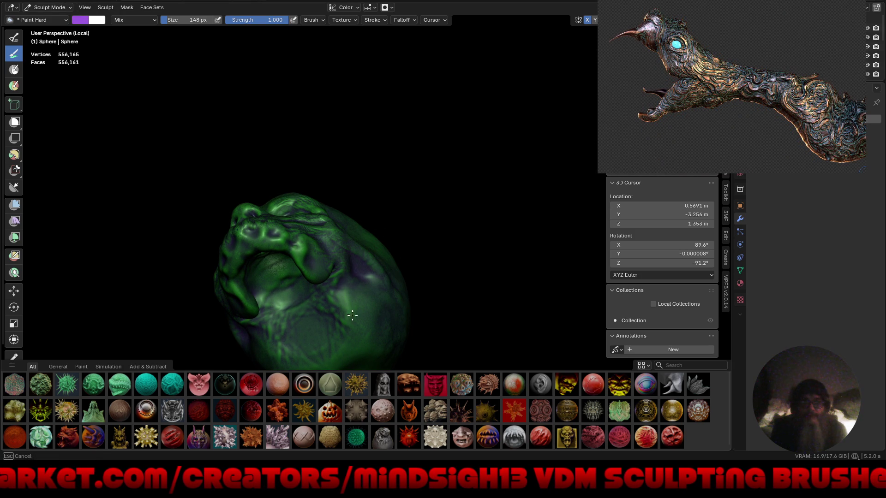
Step: Inspect the painted face from several angles, then return to the full head view
middle_drag(321, 284, 333, 272)
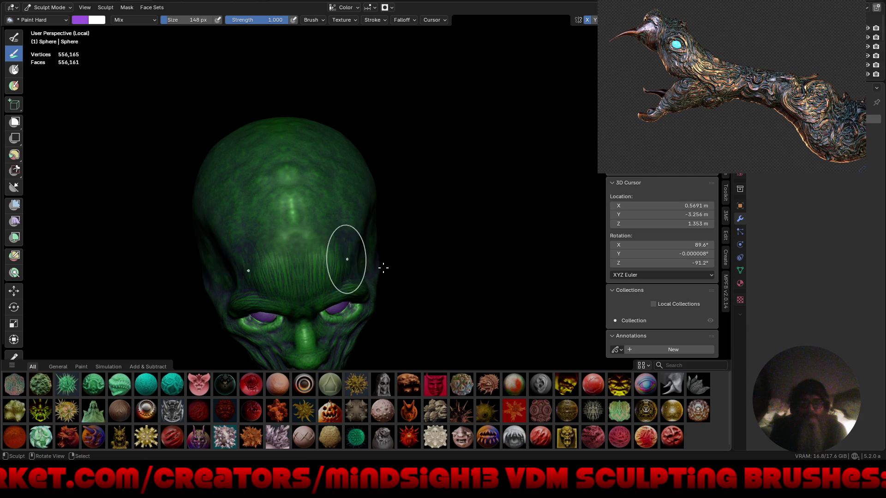
scroll(323, 194, down, 4)
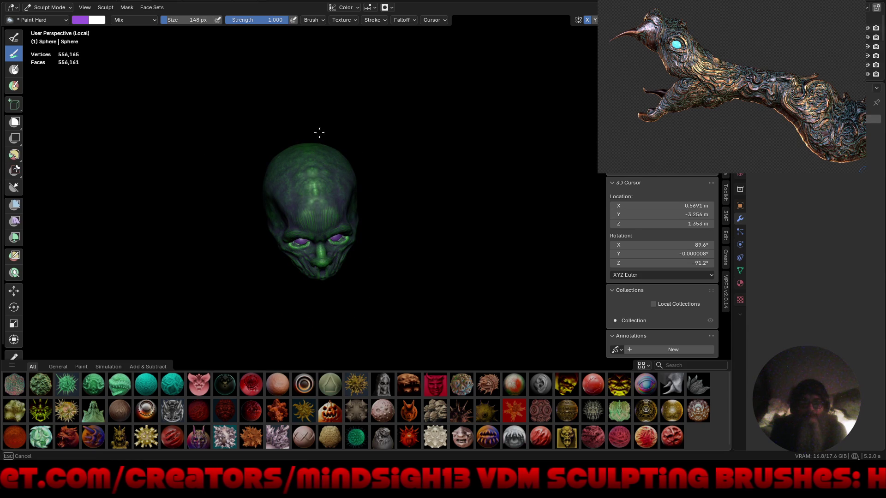
middle_drag(358, 235, 316, 259)
mouse_move(297, 300)
middle_down()
mouse_move(383, 283)
mouse_move(364, 278)
middle_up()
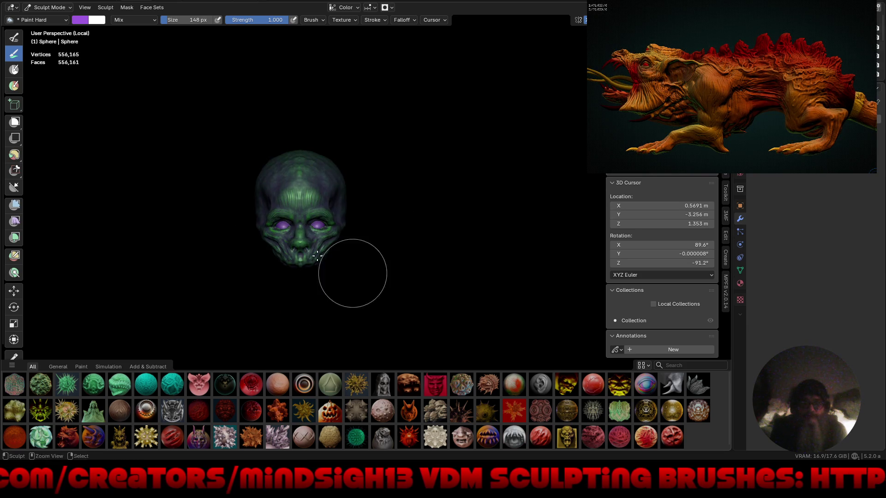
scroll(333, 178, up, 3)
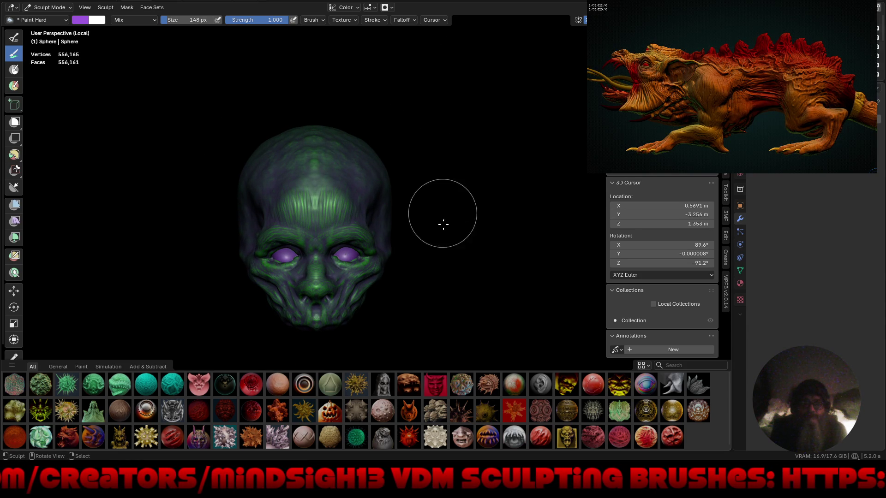
key(KP_Divide)
middle_drag(417, 233, 401, 202)
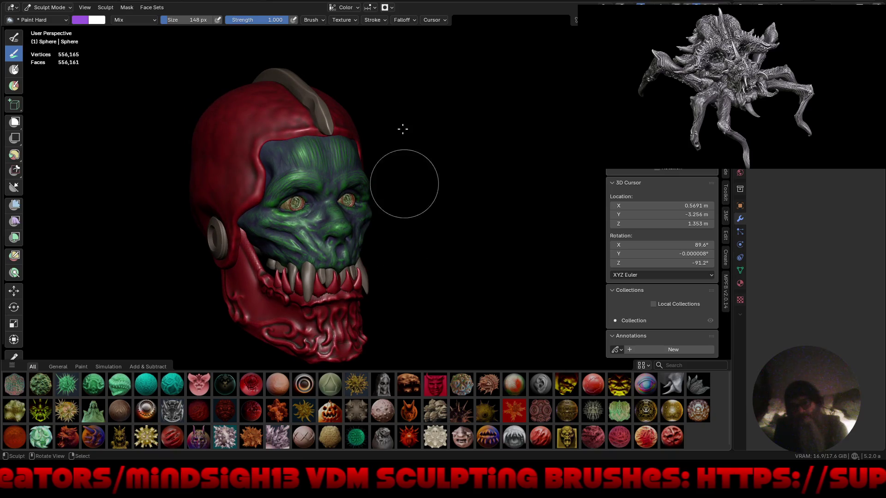
Step: Set the paint colour to bright green #22DF31
click(386, 7)
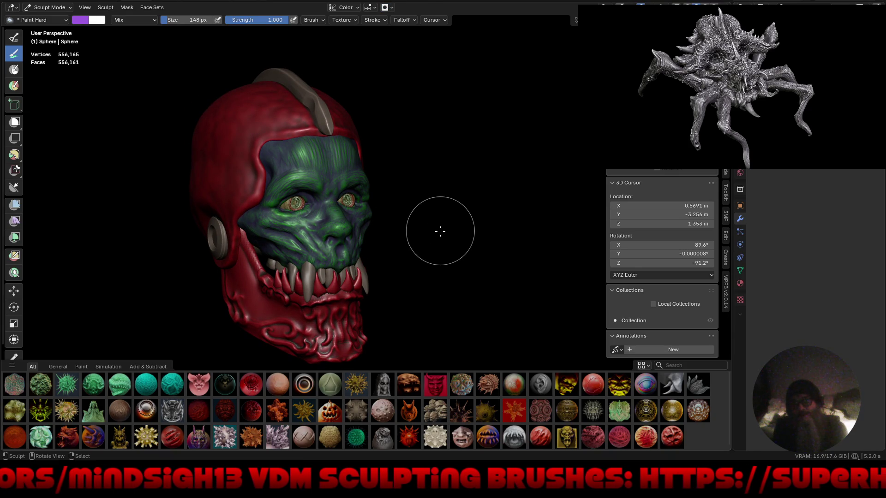
click(81, 23)
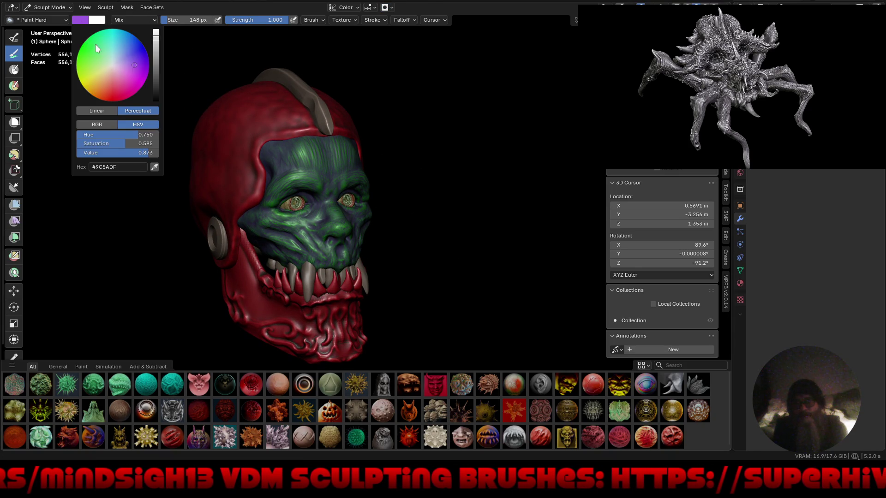
drag(96, 57, 85, 48)
Step: Repaint the purple-tinted forehead, cheeks and nose bright green
mouse_move(295, 168)
mouse_down()
mouse_move(273, 149)
mouse_move(285, 183)
mouse_up()
mouse_move(290, 236)
mouse_down()
mouse_move(318, 221)
mouse_move(333, 189)
mouse_move(326, 256)
mouse_move(348, 247)
mouse_move(329, 198)
mouse_up()
mouse_move(483, 243)
middle_down()
mouse_move(448, 226)
mouse_move(471, 263)
mouse_move(464, 256)
middle_up()
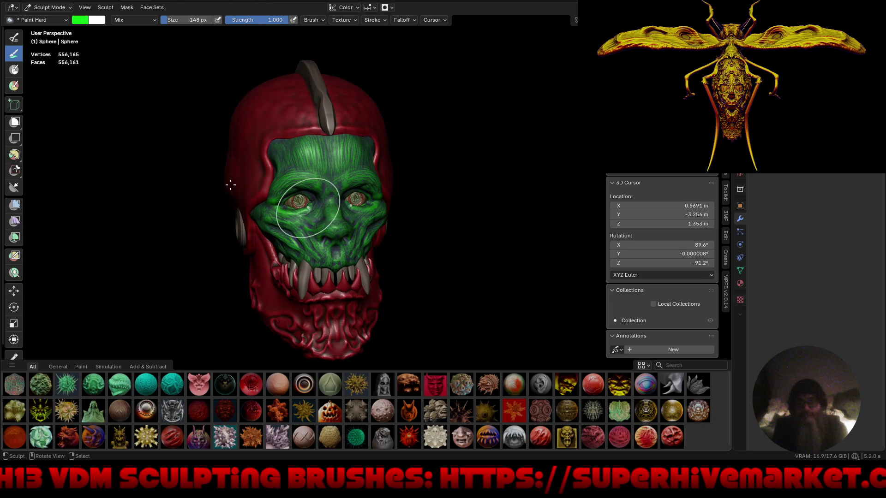
click(17, 241)
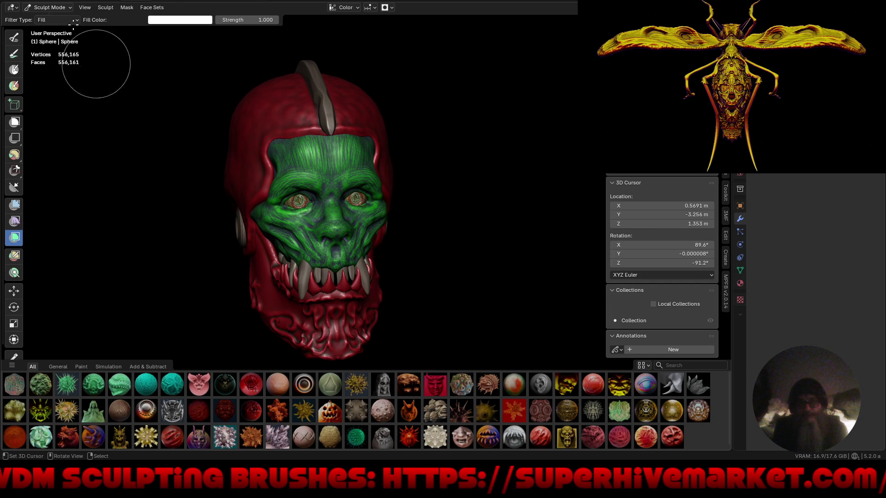
Step: Smooth the head's painted colours with Cavity auto-masking off, at strength 0.702
click(61, 21)
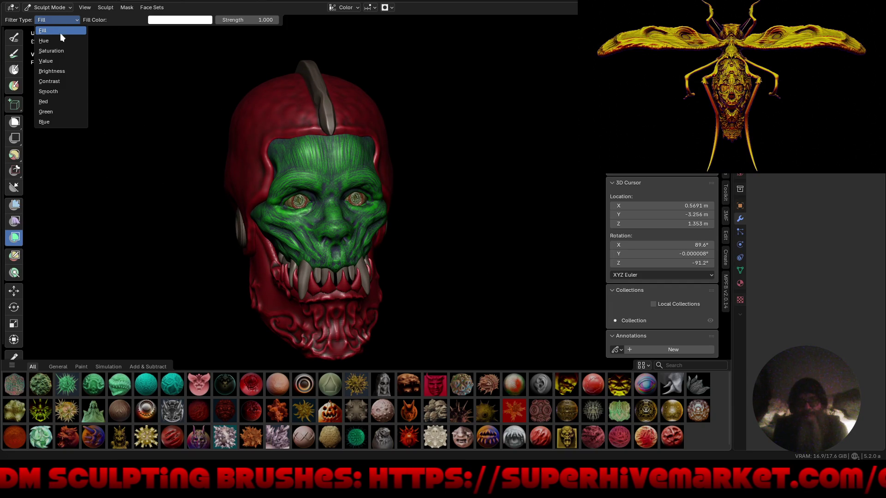
click(60, 89)
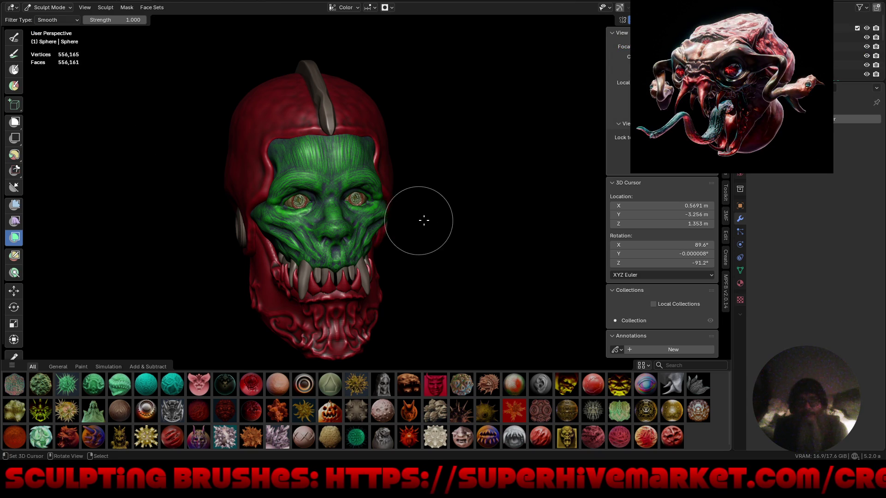
drag(529, 207, 542, 207)
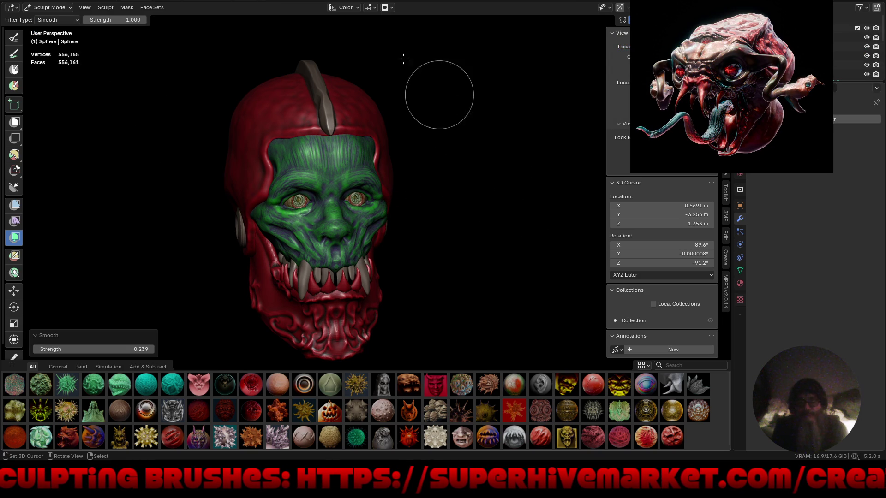
click(391, 7)
click(344, 94)
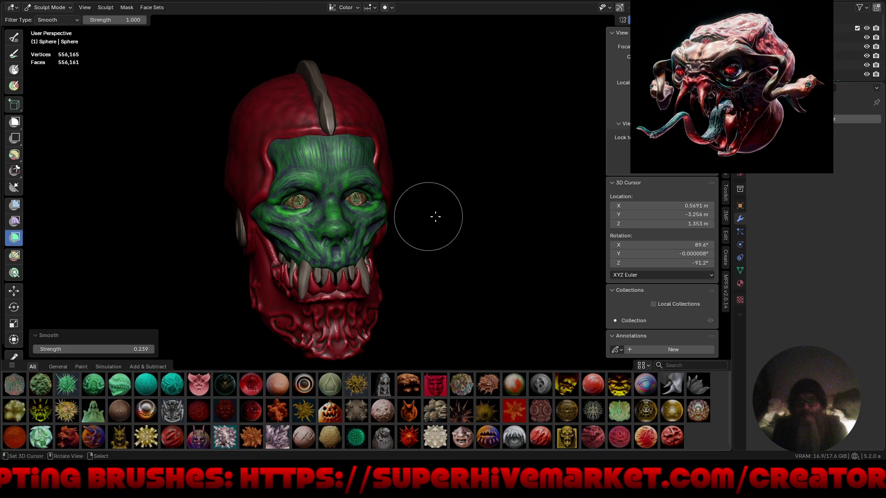
drag(709, 216, 711, 215)
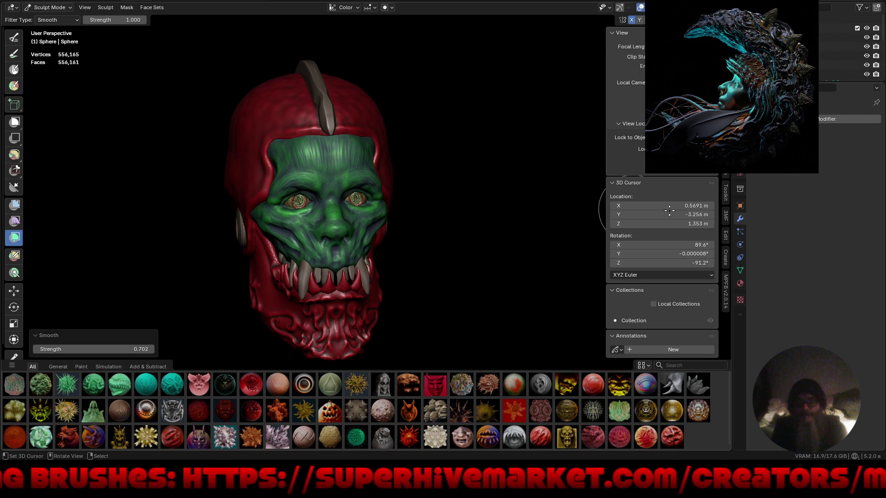
Step: Apply a Green colour filter to tint the head greener and save as TrapJaw1.blend
click(70, 21)
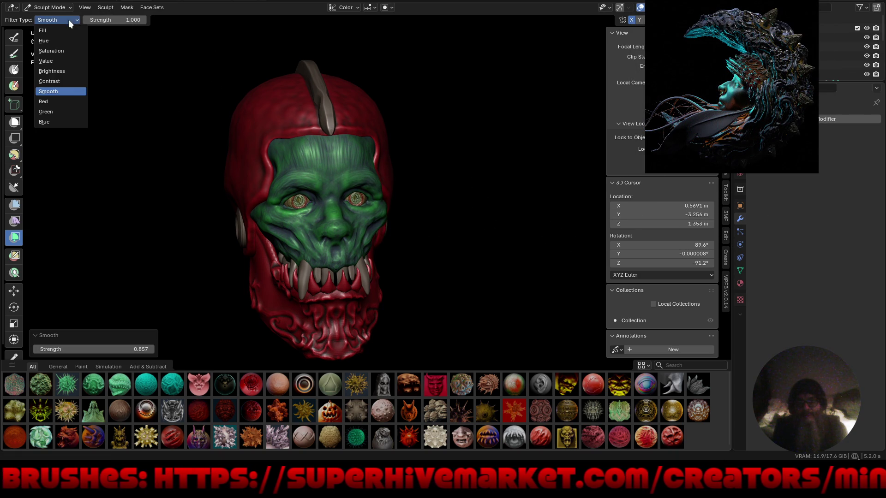
click(64, 113)
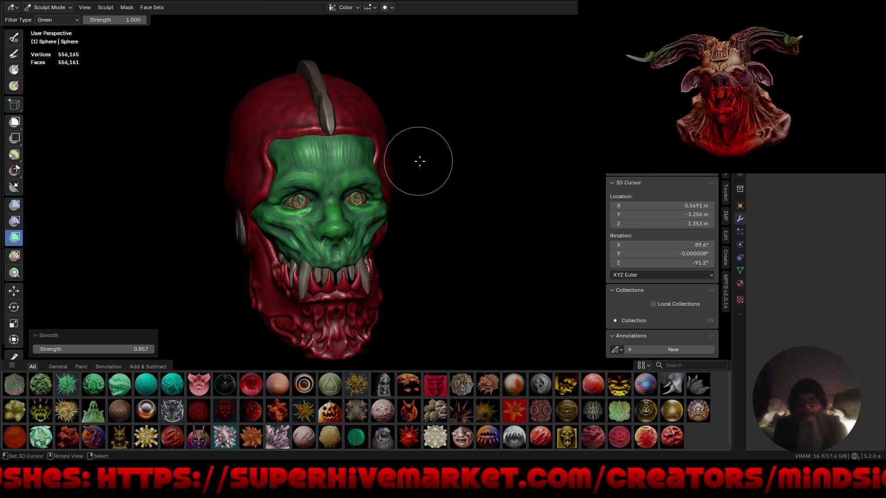
mouse_move(429, 161)
mouse_down()
mouse_move(461, 184)
mouse_move(473, 287)
mouse_up()
mouse_move(472, 287)
middle_down()
mouse_move(401, 259)
mouse_move(400, 245)
mouse_move(409, 253)
mouse_move(392, 261)
mouse_move(427, 274)
mouse_move(475, 253)
mouse_move(405, 254)
mouse_move(442, 250)
middle_up()
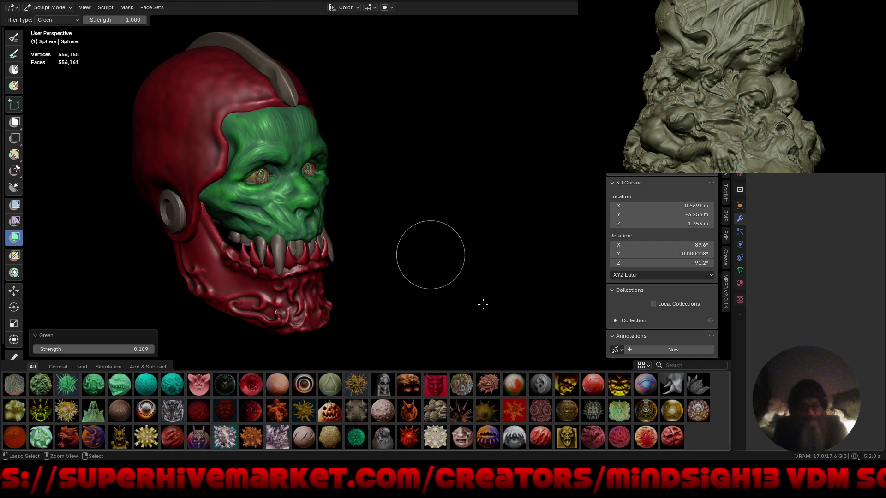
key(ctrl+s)
mouse_move(474, 294)
middle_down()
mouse_move(433, 261)
mouse_move(431, 245)
mouse_move(441, 243)
mouse_move(472, 281)
mouse_move(466, 272)
middle_up()
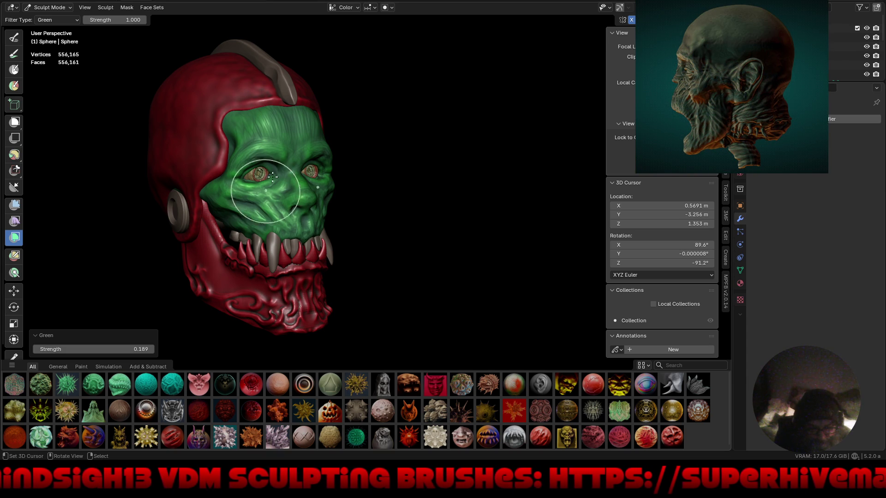
Step: Undo the colour filter and compare the Sphere and Quad Sphere versions, ending on Quad Sphere
mouse_move(417, 244)
middle_down()
mouse_move(330, 239)
mouse_move(346, 231)
mouse_move(376, 150)
mouse_move(316, 192)
mouse_move(395, 223)
mouse_move(358, 221)
mouse_move(365, 265)
mouse_move(439, 297)
mouse_move(436, 283)
middle_up()
key(ctrl+z)
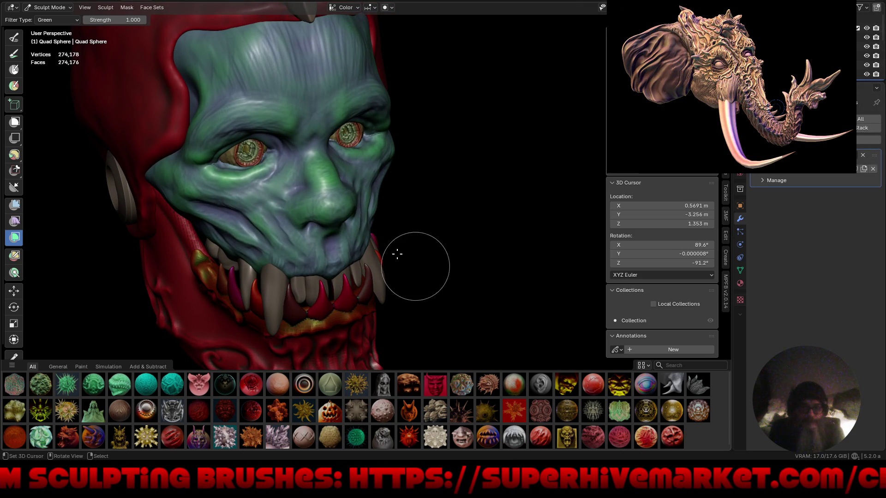
key(alt+q)
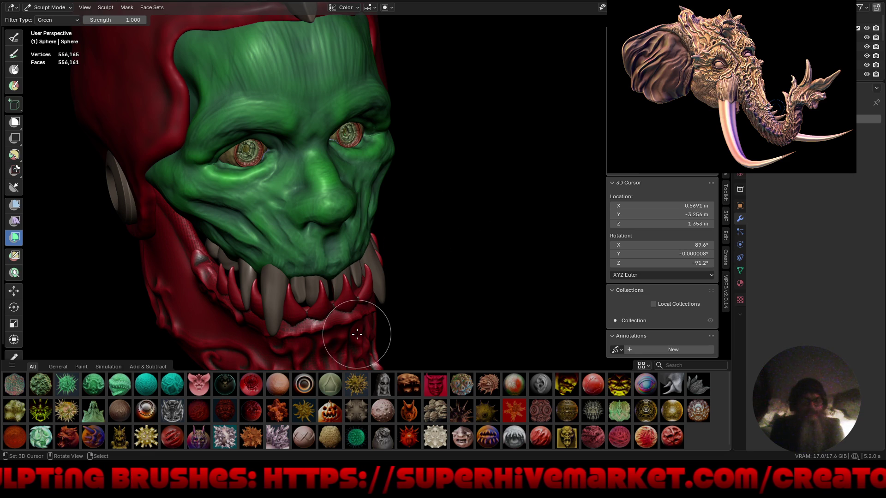
key(alt+q)
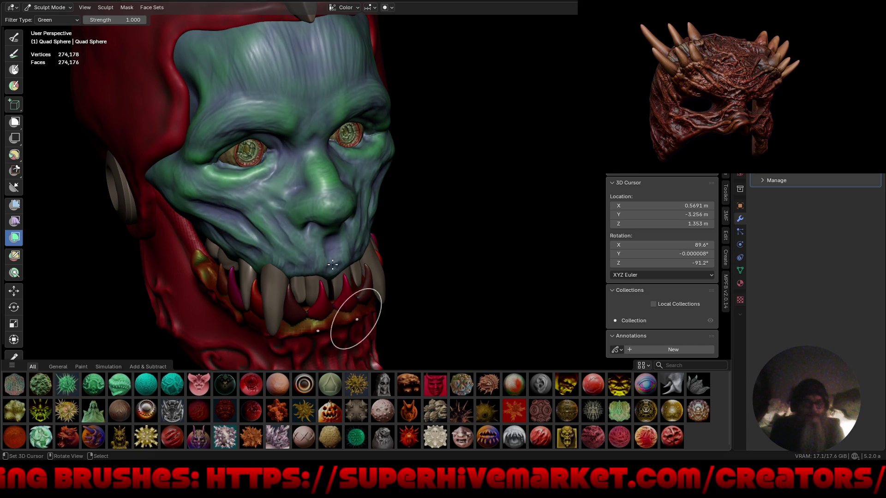
key(alt+q)
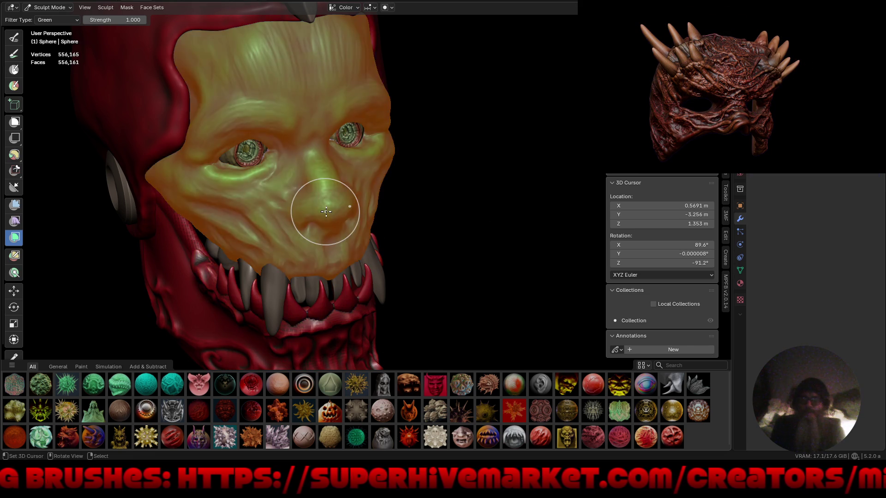
mouse_move(468, 293)
middle_down()
mouse_move(420, 273)
mouse_move(419, 160)
middle_up()
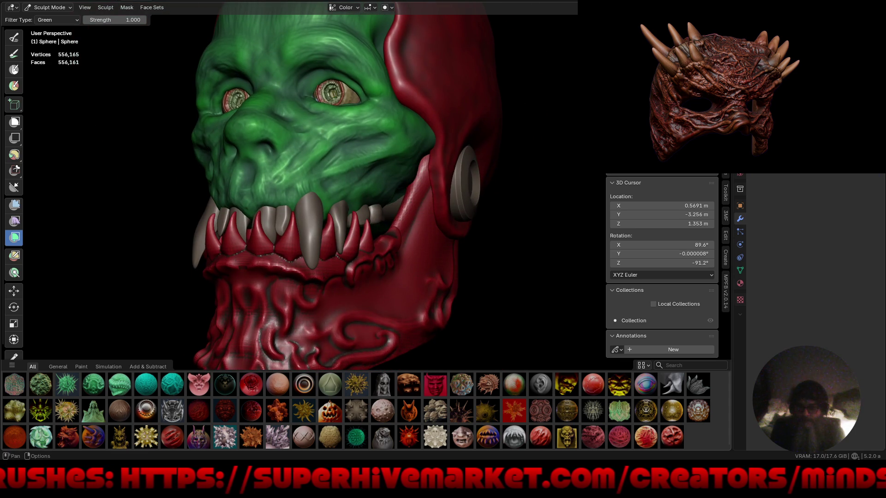
click(646, 7)
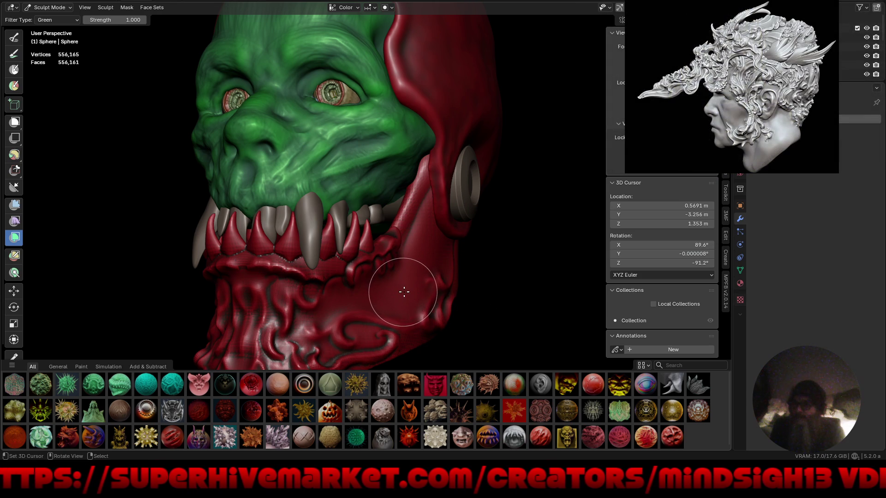
key(alt+q)
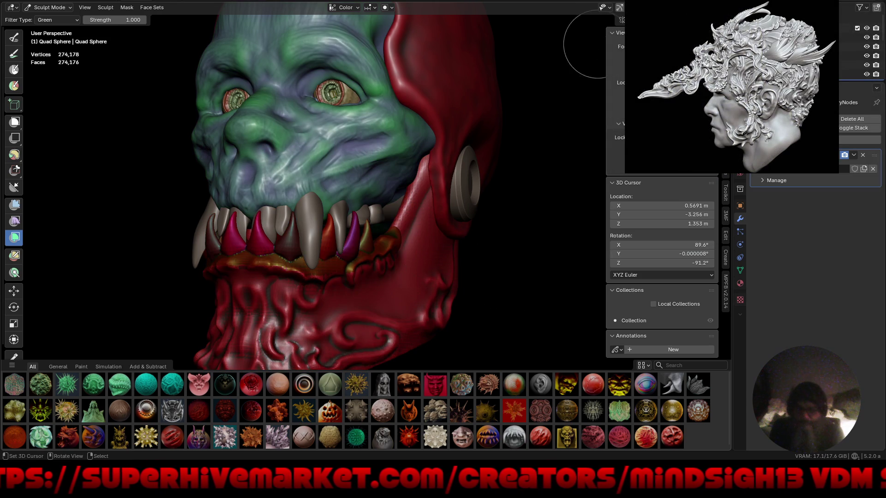
Step: Set the viewport shading colour to Material so the head displays plain grey
key(shift+z)
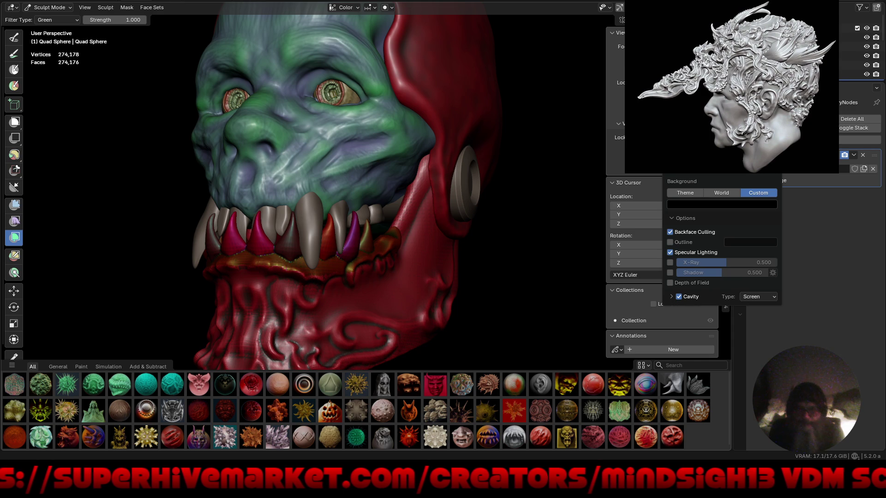
click(685, 167)
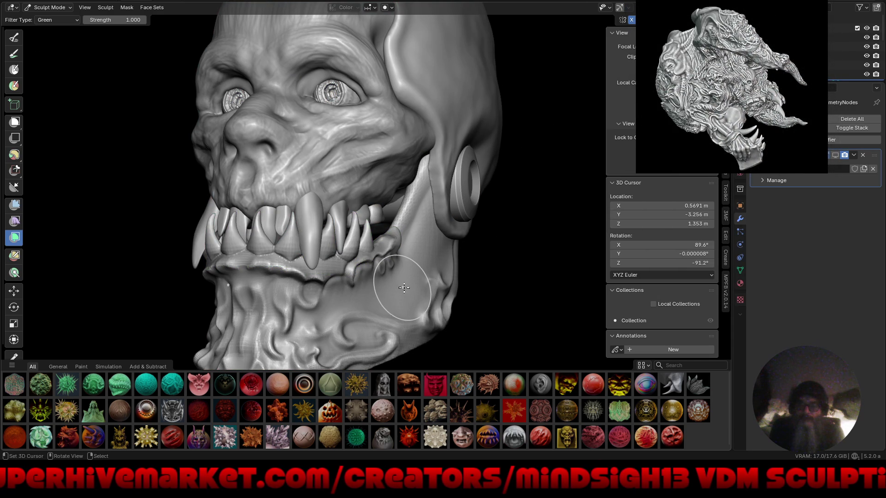
key(shift+c)
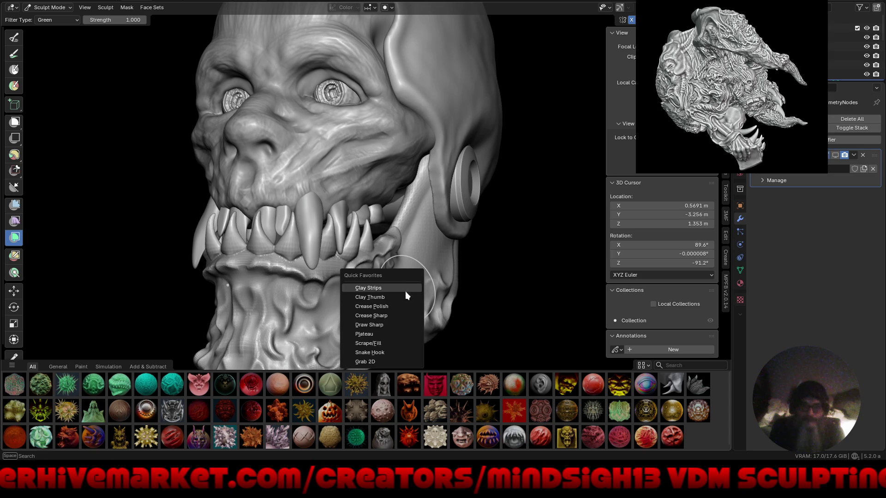
Step: Choose the Crease Sharp brush, go fullscreen, and shrink the brush to 72 px
click(398, 314)
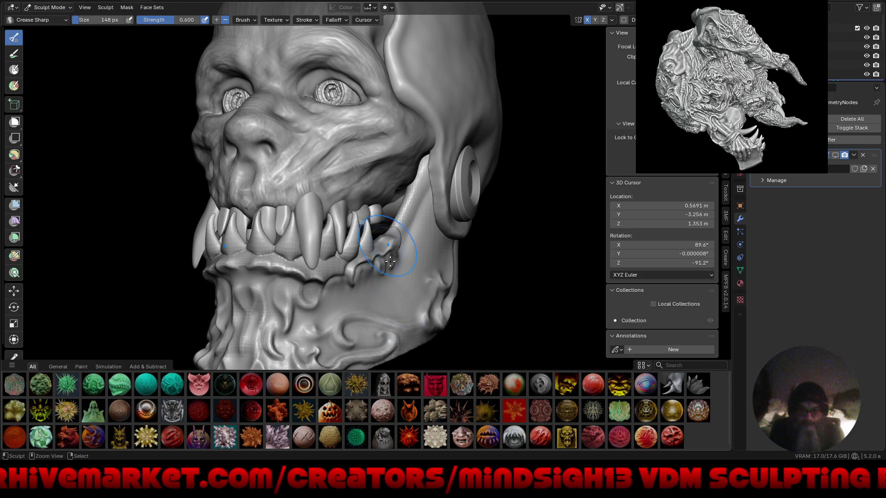
scroll(397, 309, down, 2)
key(ctrl+alt+space)
middle_drag(405, 346, 402, 275)
scroll(403, 274, up, 5)
key(f)
click(398, 257)
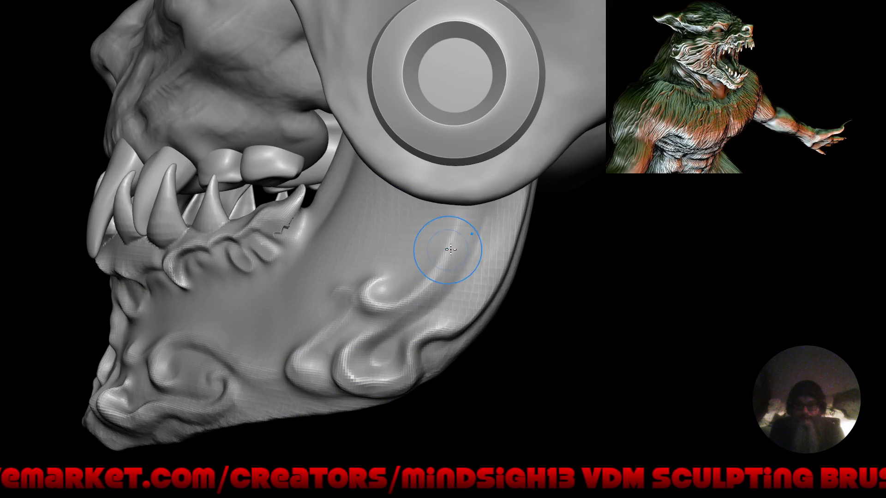
Step: Carve curved grooves and hooked ridges along the jaw below the ear disc
mouse_move(455, 208)
mouse_down()
mouse_move(426, 273)
mouse_move(388, 299)
mouse_move(373, 292)
mouse_move(383, 277)
mouse_up()
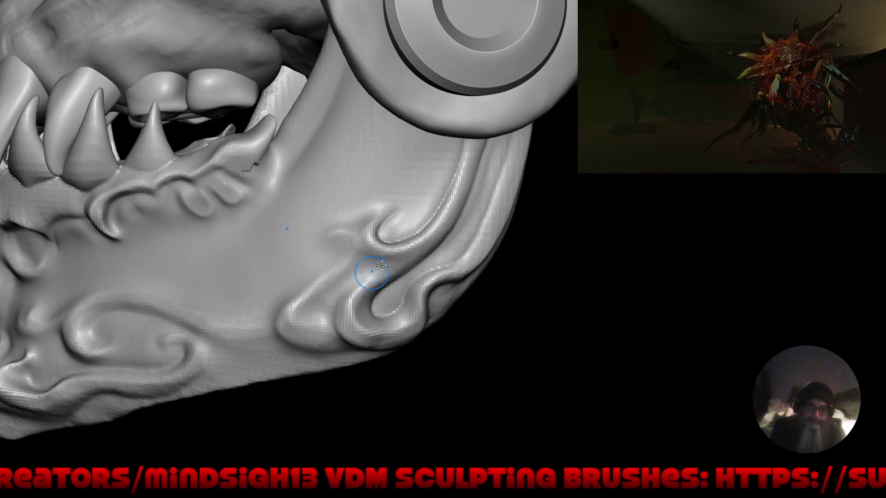
mouse_move(340, 306)
mouse_down()
mouse_move(318, 323)
mouse_move(307, 314)
mouse_move(364, 253)
mouse_move(396, 258)
mouse_up()
mouse_move(366, 224)
mouse_down()
mouse_move(399, 194)
mouse_move(409, 167)
mouse_up()
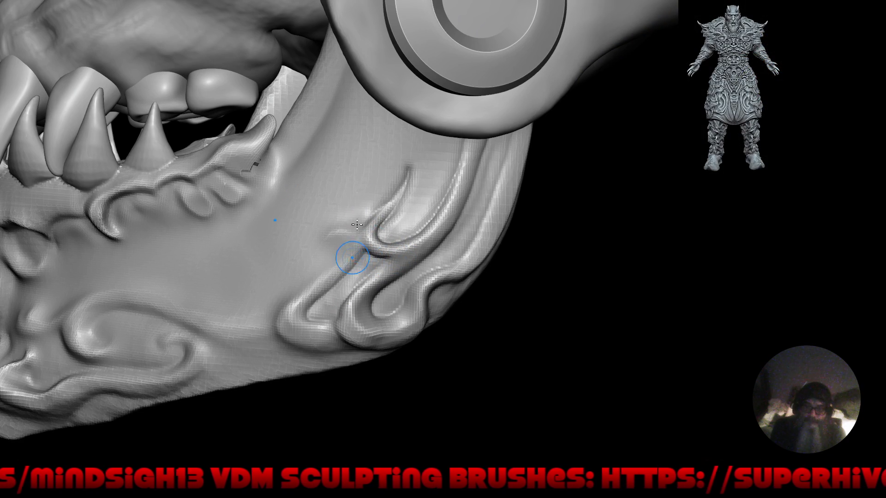
mouse_move(358, 223)
mouse_down()
mouse_move(320, 235)
mouse_move(308, 259)
mouse_move(341, 236)
mouse_move(335, 262)
mouse_move(301, 287)
mouse_move(263, 339)
mouse_move(307, 356)
mouse_move(352, 349)
mouse_up()
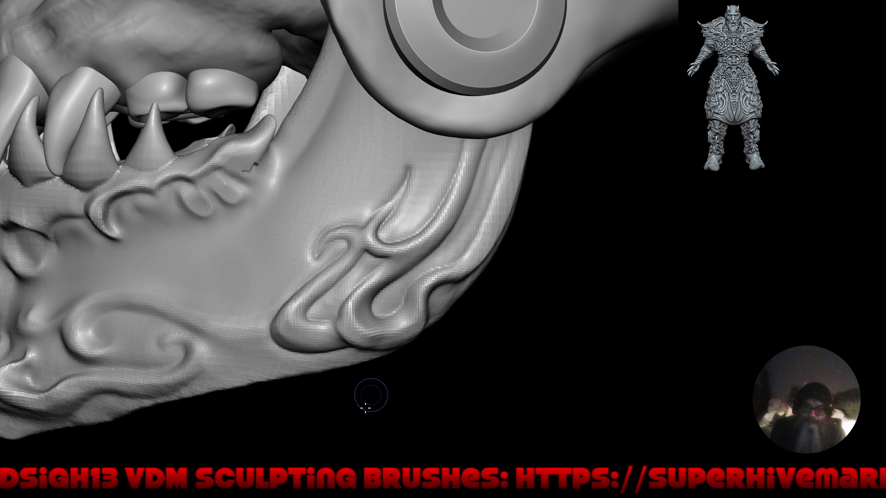
ctrl+right_drag(401, 227, 387, 355)
mouse_move(388, 355)
mouse_down()
mouse_move(460, 366)
mouse_move(463, 303)
mouse_move(458, 312)
mouse_move(479, 306)
mouse_move(457, 293)
mouse_move(466, 288)
mouse_move(406, 277)
mouse_move(415, 297)
mouse_move(394, 268)
mouse_up()
mouse_move(393, 268)
middle_down()
mouse_move(412, 310)
mouse_move(421, 244)
mouse_move(451, 278)
mouse_move(386, 291)
mouse_move(387, 283)
mouse_move(415, 277)
middle_up()
Step: Restore the interface and show the Essentials library in the brush asset shelf
key(ctrl+alt+space)
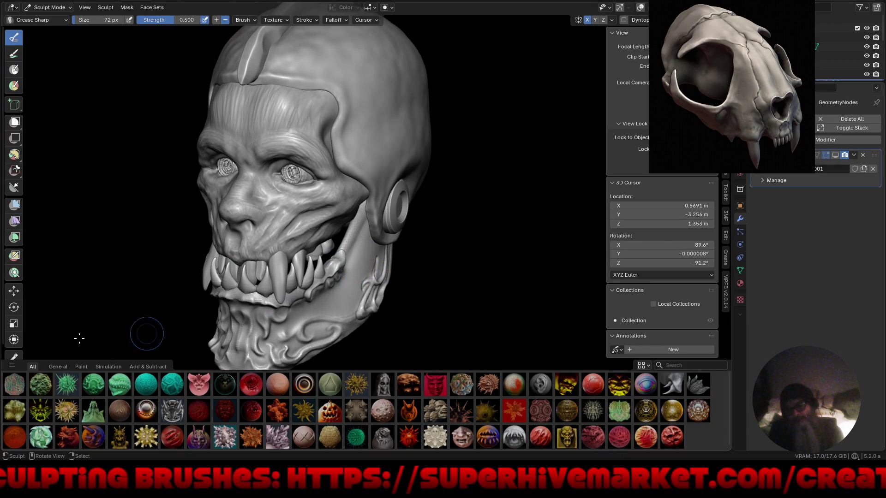
click(12, 365)
click(31, 331)
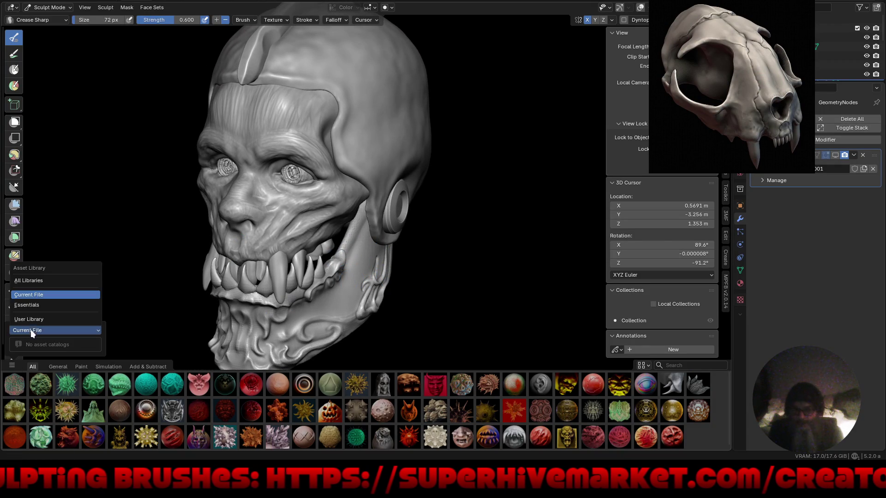
click(40, 304)
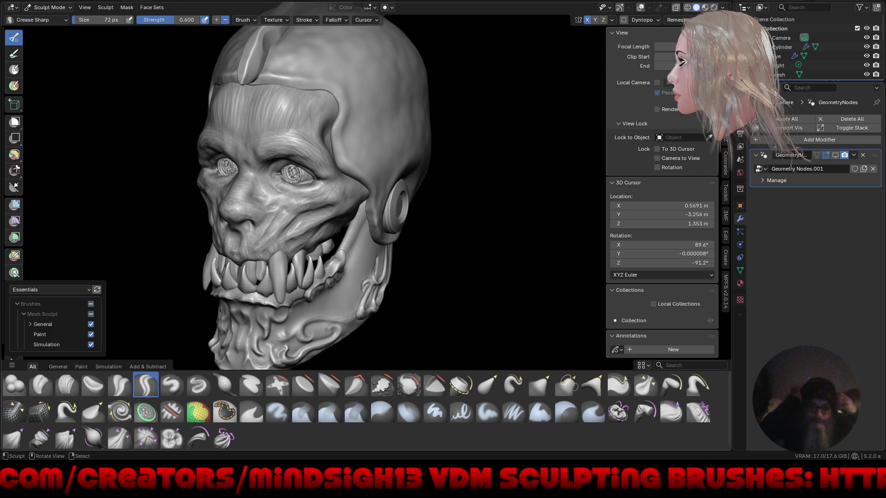
Step: Zoom in on the mouth, undo a trial cheek crease, and orbit to a frontal view
mouse_move(415, 273)
middle_down()
mouse_move(463, 240)
mouse_move(441, 225)
mouse_move(439, 245)
mouse_move(467, 224)
mouse_move(492, 271)
mouse_move(504, 267)
mouse_move(469, 236)
mouse_move(476, 251)
mouse_move(510, 239)
mouse_move(439, 251)
mouse_move(439, 235)
middle_up()
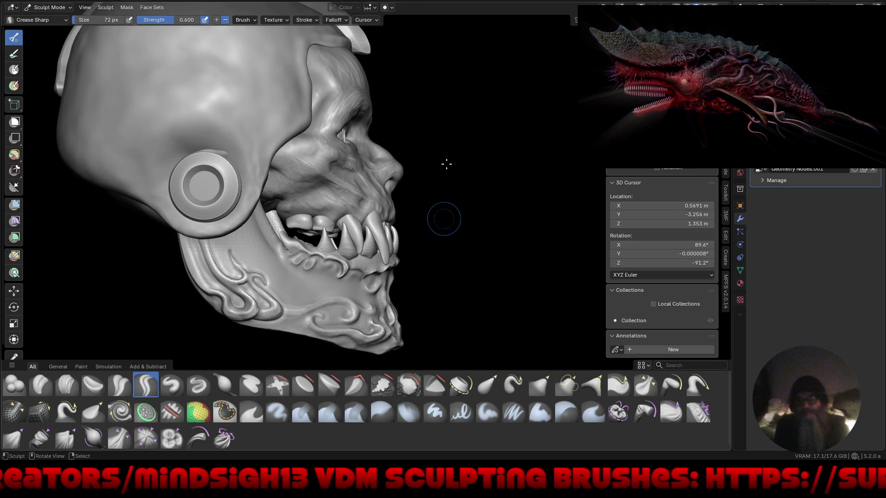
ctrl+middle_drag(323, 221, 262, 172)
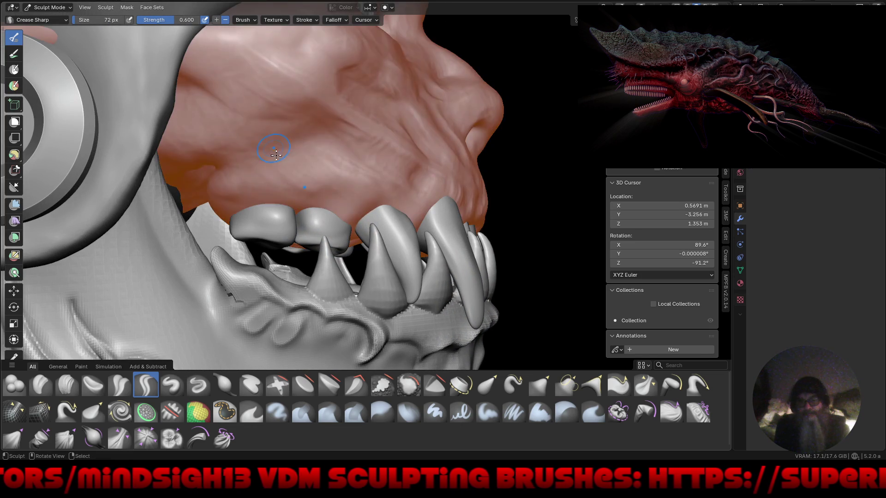
drag(251, 119, 269, 141)
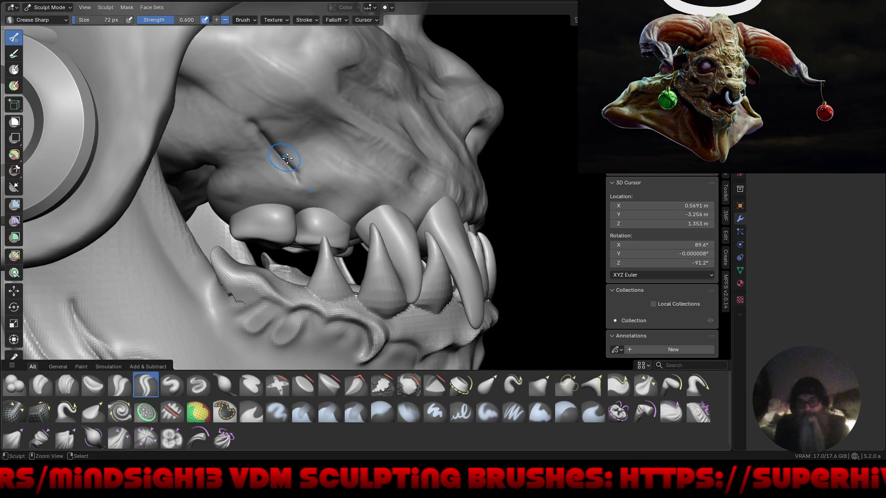
key(ctrl+z)
scroll(309, 179, down, 8)
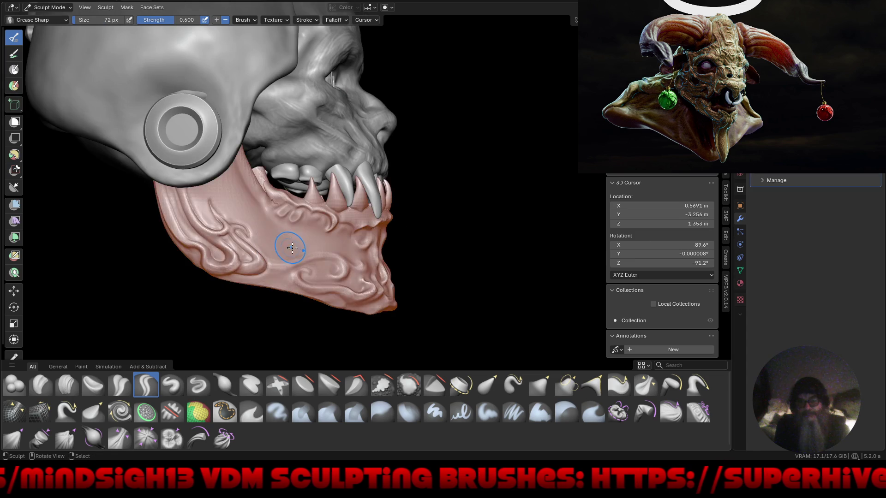
mouse_move(271, 243)
middle_down()
mouse_move(267, 234)
mouse_move(200, 237)
mouse_move(395, 187)
middle_up()
scroll(392, 228, up, 3)
middle_drag(392, 227, 446, 206)
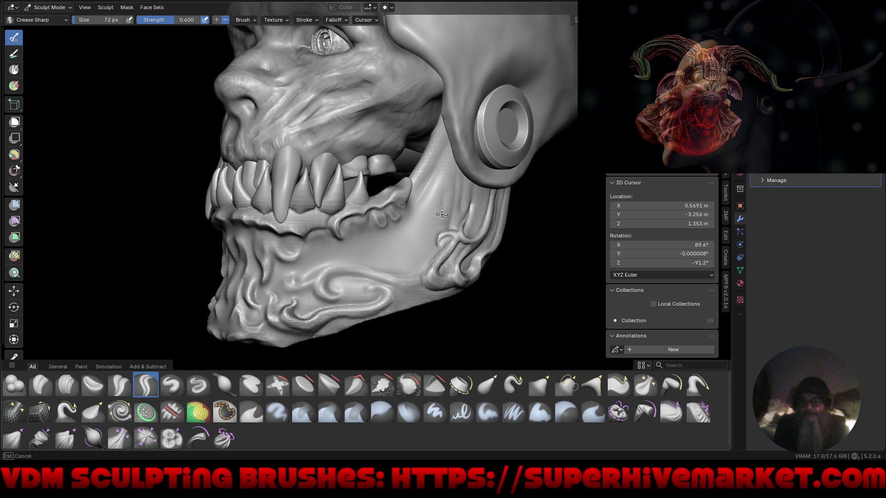
Step: Carve crease lines along the jaw near the ear disc, down the neck, and across the chin
drag(437, 239, 437, 239)
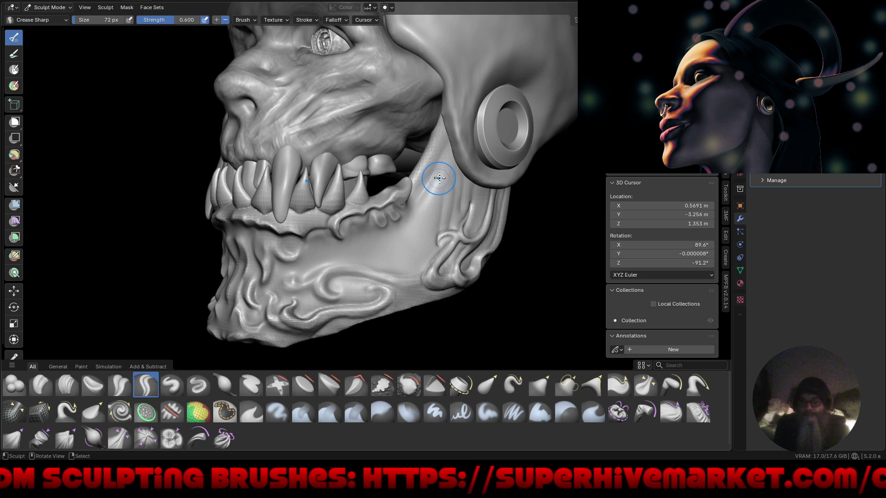
drag(440, 226, 455, 237)
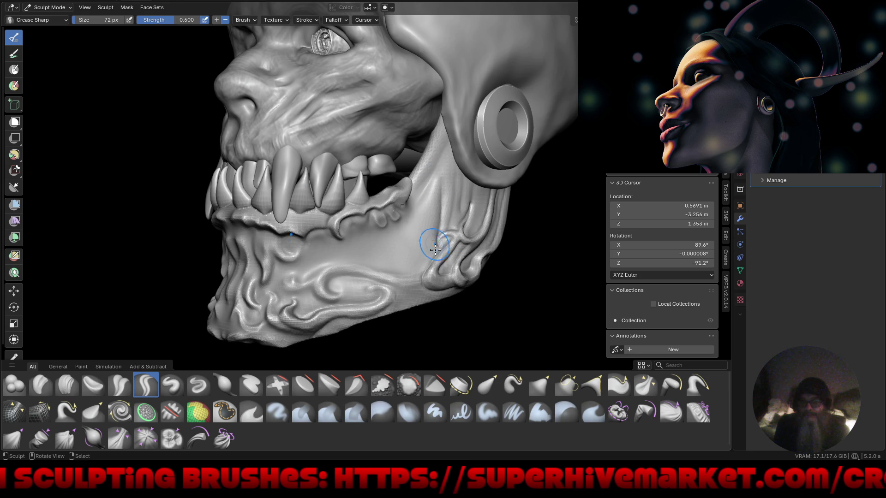
drag(453, 167, 453, 169)
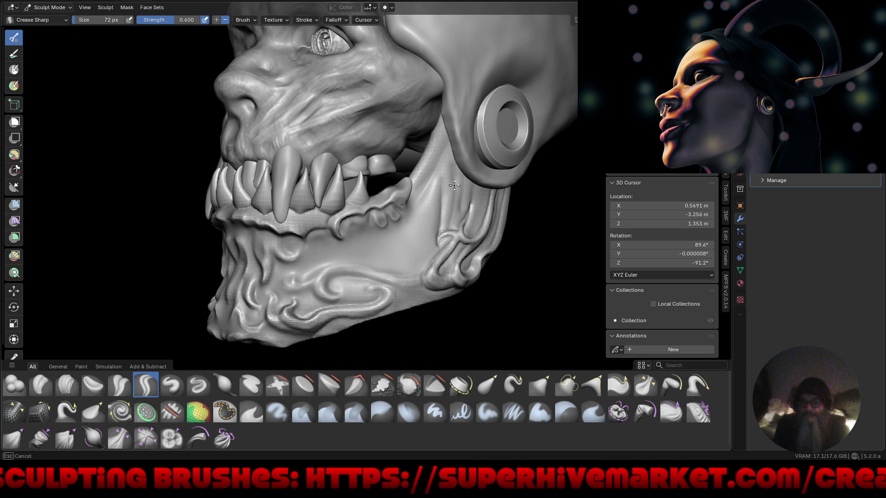
drag(462, 181, 452, 250)
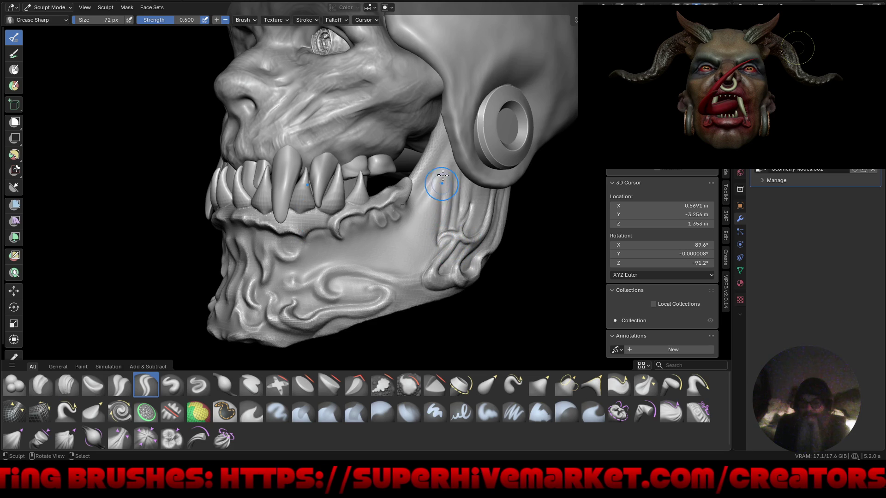
mouse_move(436, 180)
mouse_down()
mouse_move(429, 239)
mouse_move(405, 277)
mouse_up()
mouse_move(471, 286)
middle_down()
mouse_move(545, 282)
mouse_move(479, 285)
mouse_move(494, 294)
middle_up()
drag(423, 186, 414, 253)
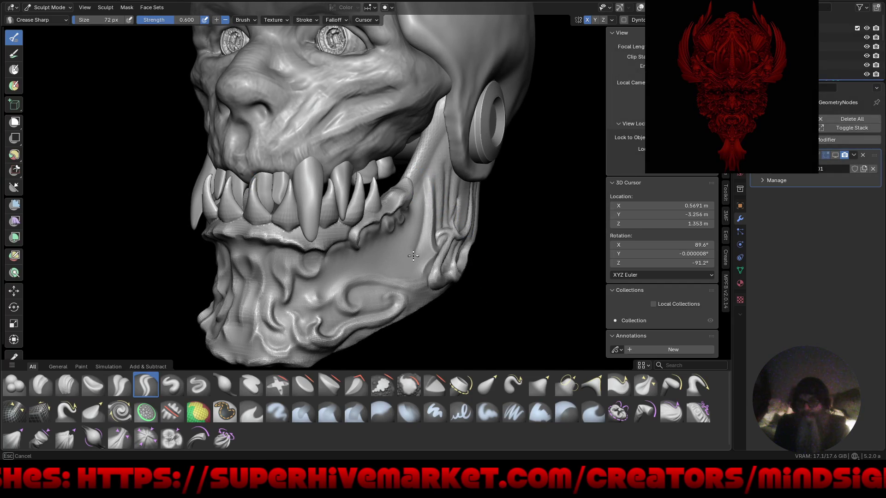
drag(339, 272, 334, 283)
mouse_move(415, 257)
middle_down()
mouse_move(396, 336)
mouse_move(532, 334)
mouse_move(475, 264)
mouse_move(351, 298)
mouse_move(341, 287)
middle_up()
scroll(342, 287, up, 5)
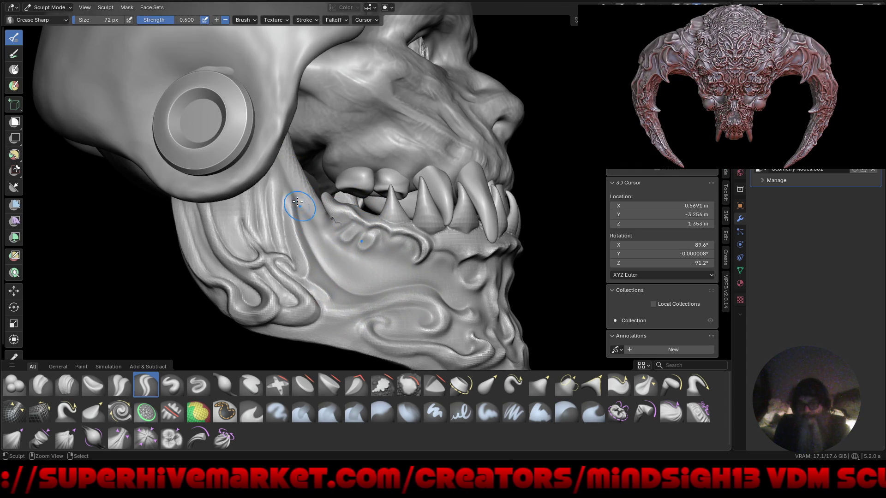
mouse_move(405, 274)
middle_down()
mouse_move(530, 281)
mouse_move(412, 272)
middle_up()
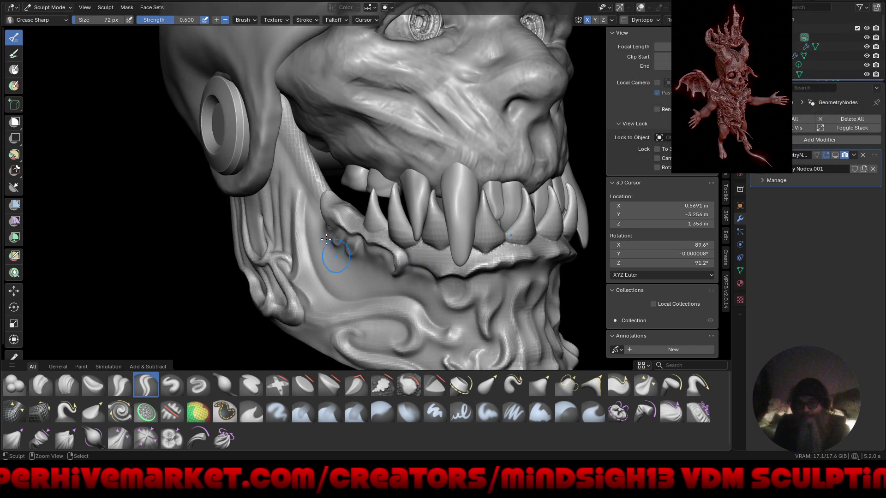
Step: Crease the surface along the lower lip with Crease Sharp
drag(329, 244, 374, 282)
drag(434, 303, 478, 308)
mouse_move(446, 291)
middle_down()
mouse_move(531, 313)
mouse_move(460, 312)
mouse_move(486, 193)
mouse_move(424, 263)
middle_up()
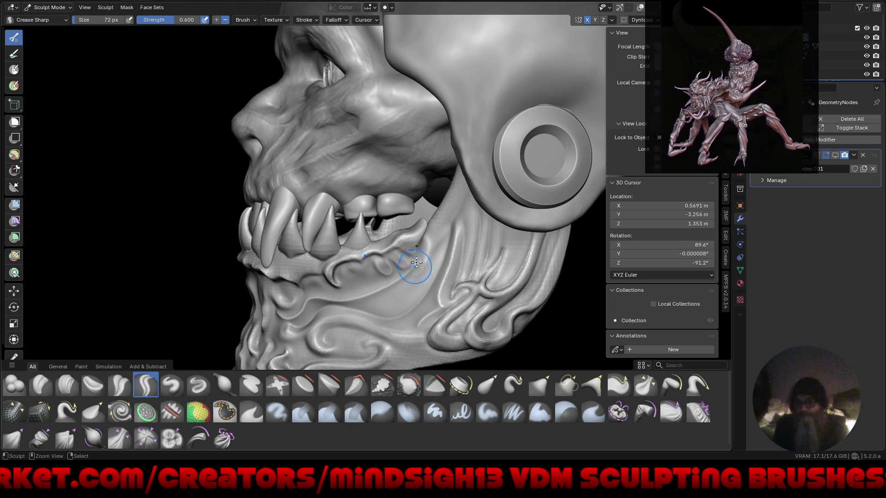
Step: Carve sharp creases along the lower jaw folds and the cheek-jaw line
drag(417, 266, 418, 264)
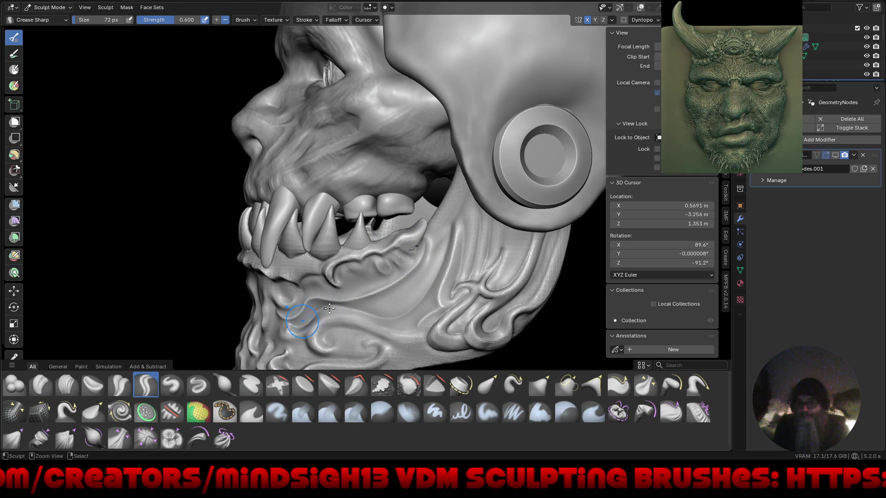
drag(436, 254, 440, 241)
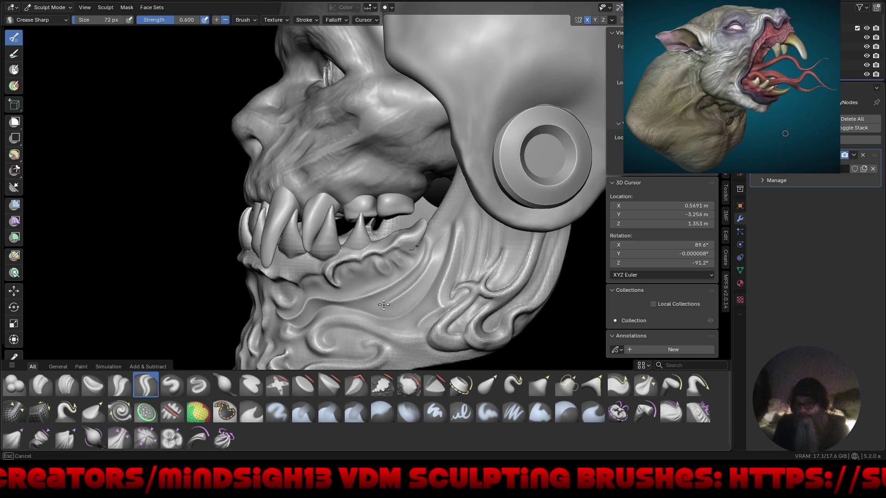
scroll(406, 281, down, 5)
mouse_move(390, 341)
middle_down()
mouse_move(449, 314)
mouse_move(406, 312)
middle_up()
scroll(455, 157, up, 4)
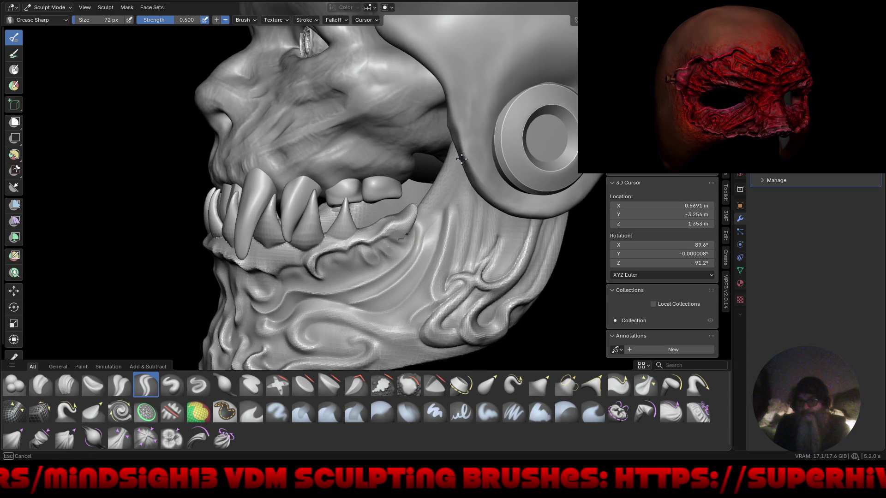
drag(446, 187, 429, 211)
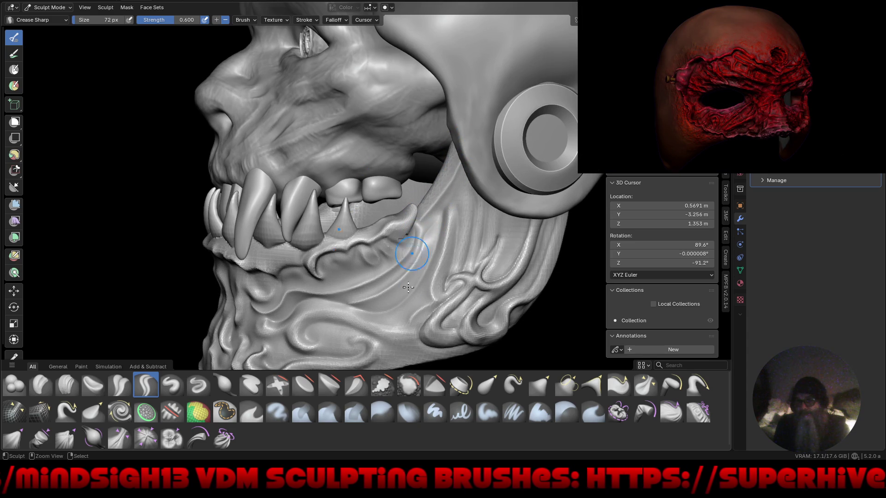
Step: Isolate the jaw piece and try a circular groove on its rounded top, then undo it
key(h)
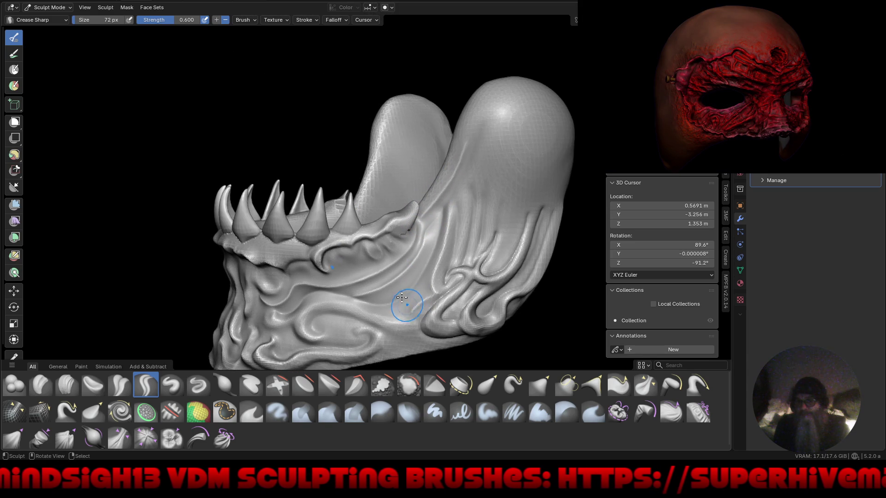
scroll(366, 188, down, 5)
mouse_move(369, 208)
middle_down()
mouse_move(379, 243)
mouse_move(415, 114)
mouse_move(431, 107)
middle_up()
scroll(415, 115, up, 3)
scroll(432, 107, up, 2)
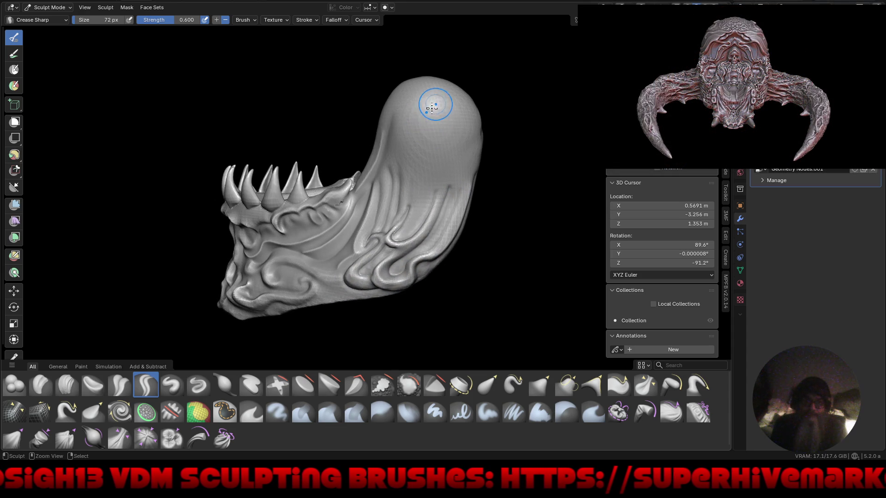
mouse_move(433, 109)
mouse_down()
mouse_move(424, 113)
mouse_move(451, 119)
mouse_up()
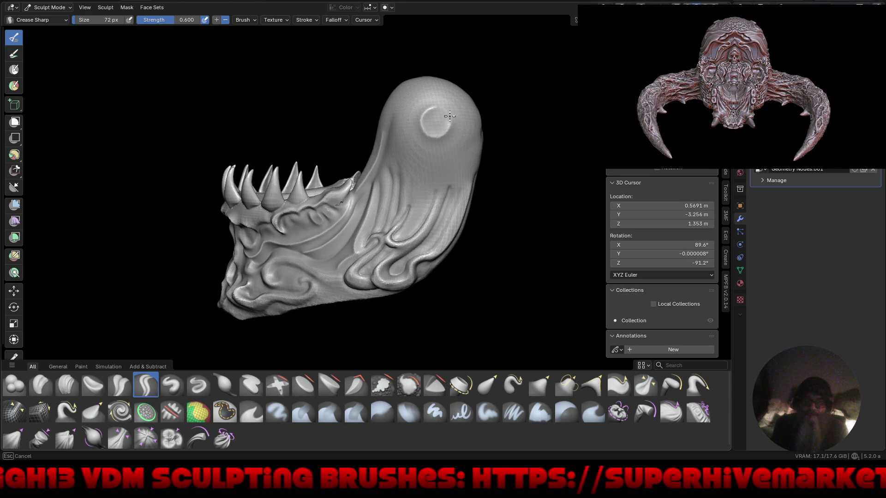
key(ctrl+z)
key(ctrl+shift+z)
key(ctrl+z)
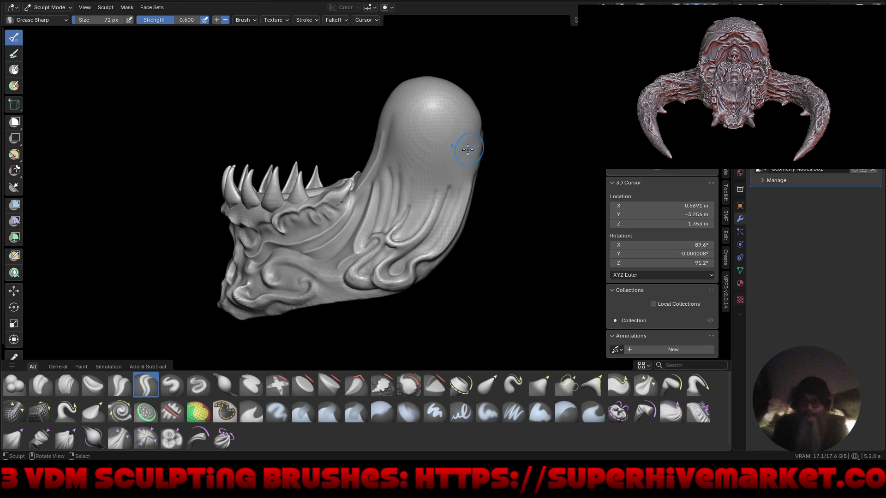
Step: Carve a curved groove and a closed ring groove near the top, deepening its upper-right rim
scroll(469, 149, up, 1)
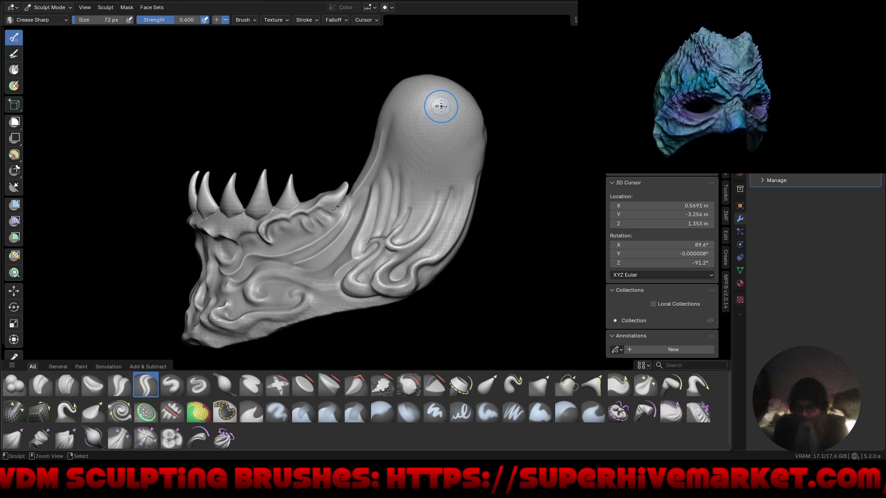
drag(441, 106, 445, 136)
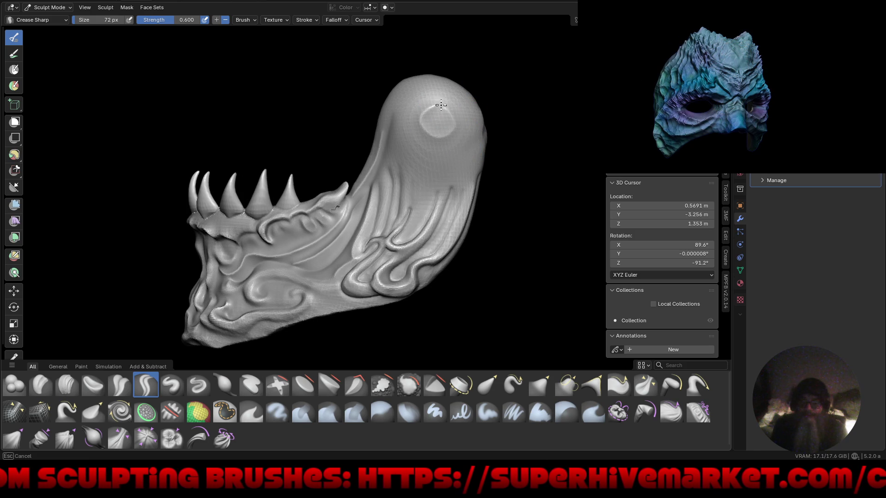
scroll(441, 131, up, 4)
mouse_move(435, 83)
mouse_down()
mouse_move(407, 96)
mouse_move(395, 127)
mouse_move(432, 157)
mouse_move(465, 134)
mouse_up()
mouse_move(456, 98)
mouse_down()
mouse_move(431, 89)
mouse_move(468, 109)
mouse_move(429, 147)
mouse_move(449, 87)
mouse_move(439, 86)
mouse_move(465, 119)
mouse_move(422, 118)
mouse_move(457, 101)
mouse_move(449, 143)
mouse_move(465, 116)
mouse_up()
mouse_move(423, 95)
mouse_down()
mouse_move(470, 121)
mouse_move(473, 112)
mouse_up()
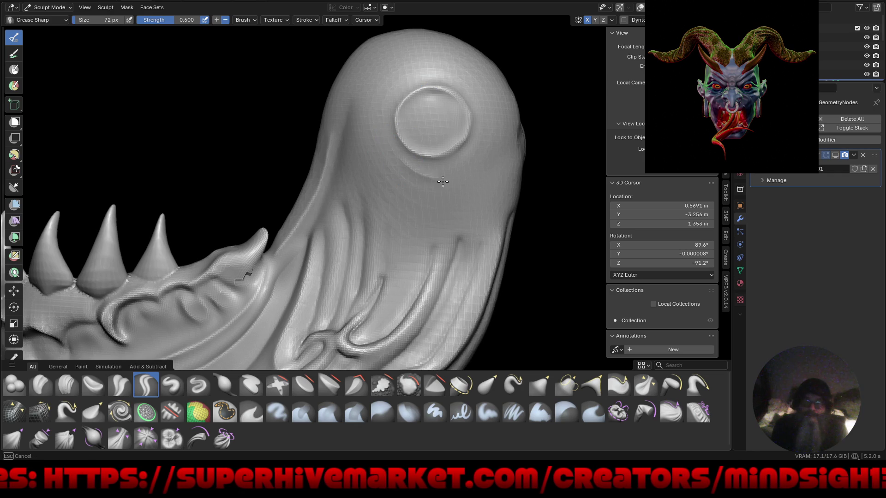
Step: Carve curved creases below the ring and running down the jaw piece
drag(386, 161, 434, 192)
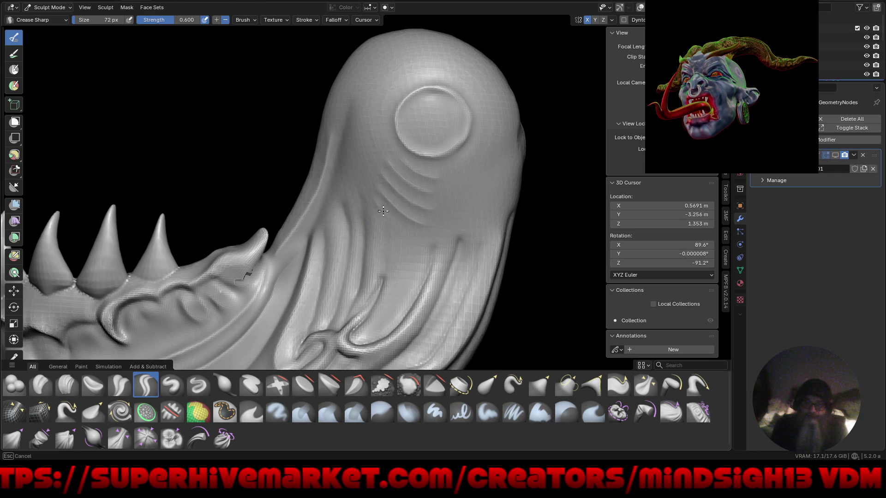
mouse_move(438, 252)
mouse_down()
mouse_move(421, 301)
mouse_move(394, 238)
mouse_move(365, 305)
mouse_up()
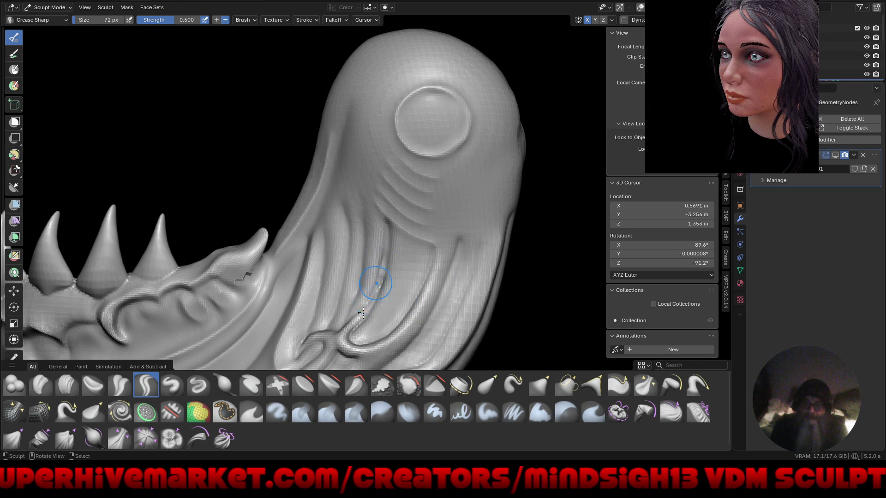
mouse_move(420, 248)
mouse_down()
mouse_move(433, 252)
mouse_move(387, 225)
mouse_move(428, 248)
mouse_up()
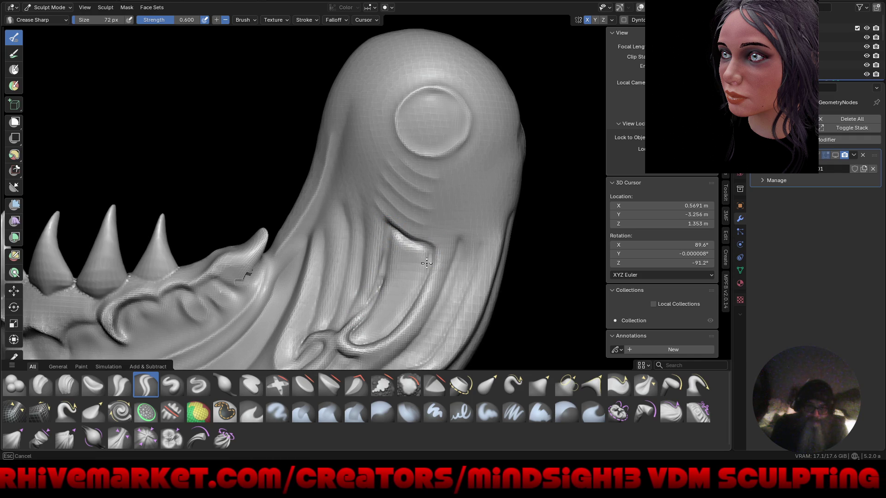
drag(370, 334, 365, 335)
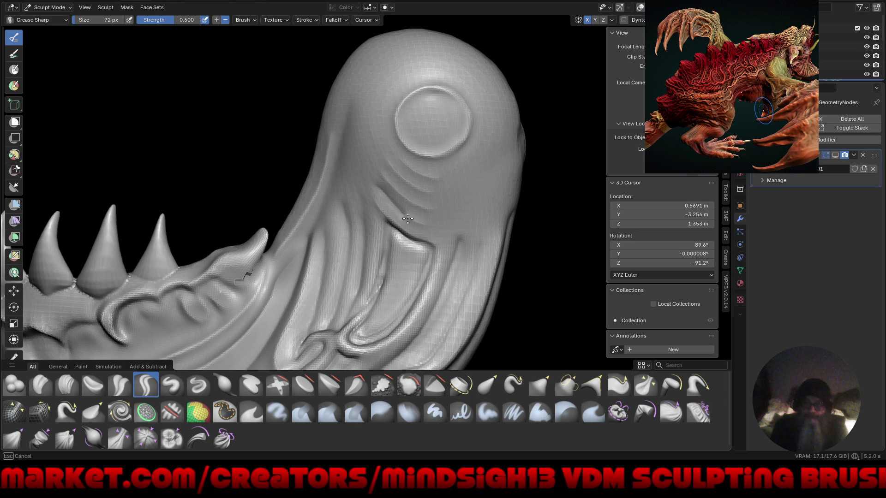
drag(397, 187, 429, 209)
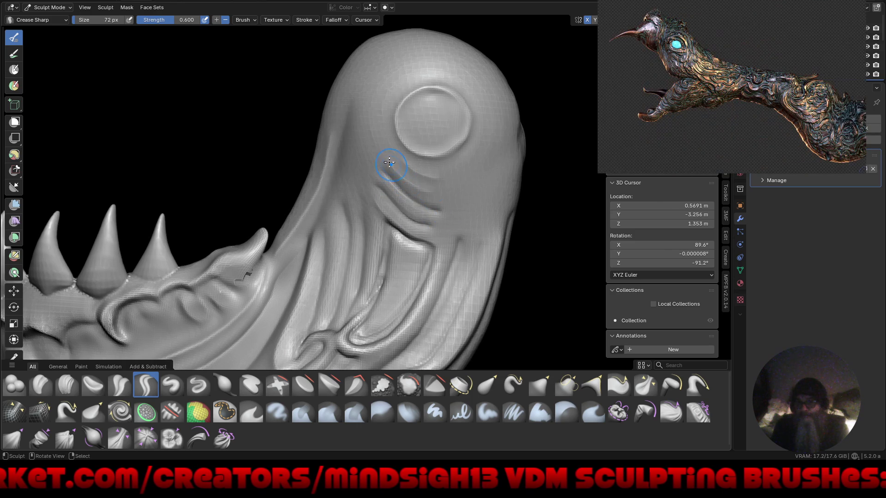
drag(395, 166, 427, 194)
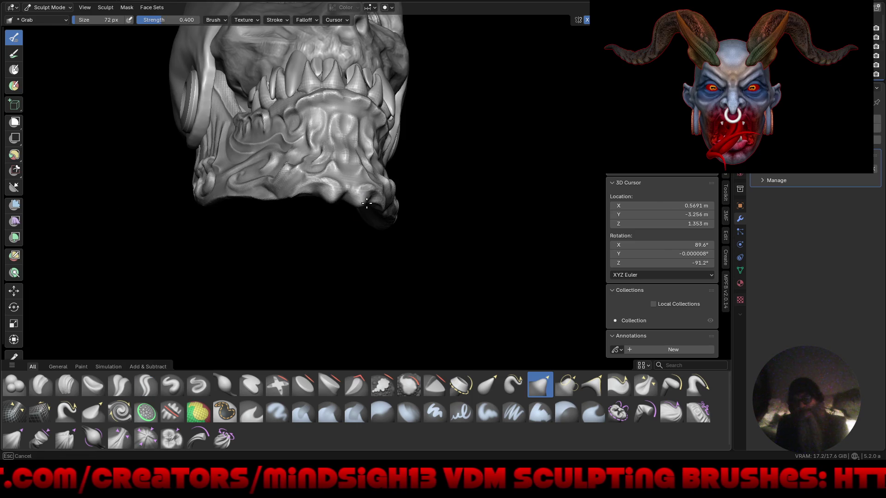
mouse_move(365, 201)
mouse_down()
mouse_move(365, 192)
mouse_move(361, 201)
mouse_move(385, 217)
mouse_up()
Step: Try pulling the jaw tip longer, cancel it, and turn to a side view of the jaw
mouse_move(386, 218)
middle_down()
mouse_move(375, 237)
mouse_move(328, 224)
mouse_move(377, 202)
middle_up()
drag(377, 201, 364, 200)
key(Escape)
mouse_move(361, 202)
middle_down()
mouse_move(301, 275)
mouse_move(317, 296)
mouse_move(296, 306)
mouse_move(353, 309)
mouse_move(392, 293)
mouse_move(368, 288)
mouse_move(425, 283)
mouse_move(373, 300)
mouse_move(403, 303)
middle_up()
mouse_move(281, 317)
ctrl+middle_down()
mouse_move(364, 237)
mouse_move(333, 281)
mouse_move(324, 275)
ctrl+middle_up()
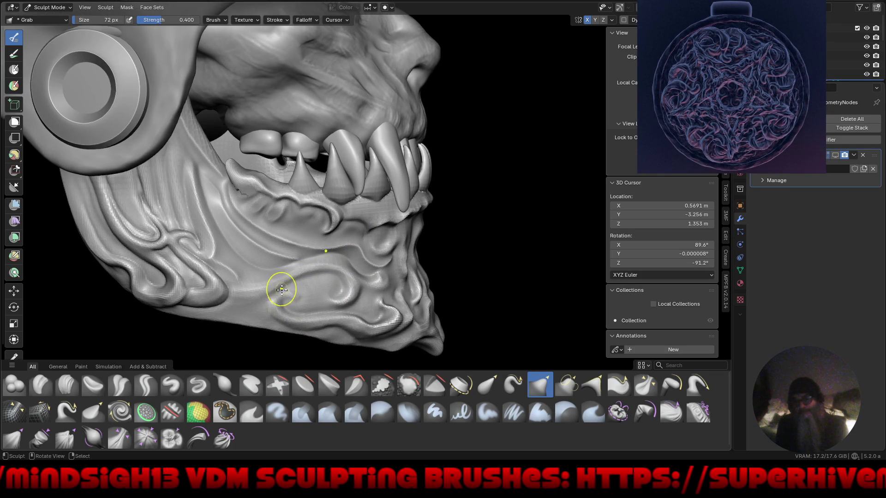
Step: Face the skull front and switch the studio light to the green-purple sphere
mouse_move(286, 237)
ctrl+middle_down()
mouse_move(431, 312)
mouse_move(409, 291)
mouse_move(419, 303)
mouse_move(434, 300)
ctrl+middle_up()
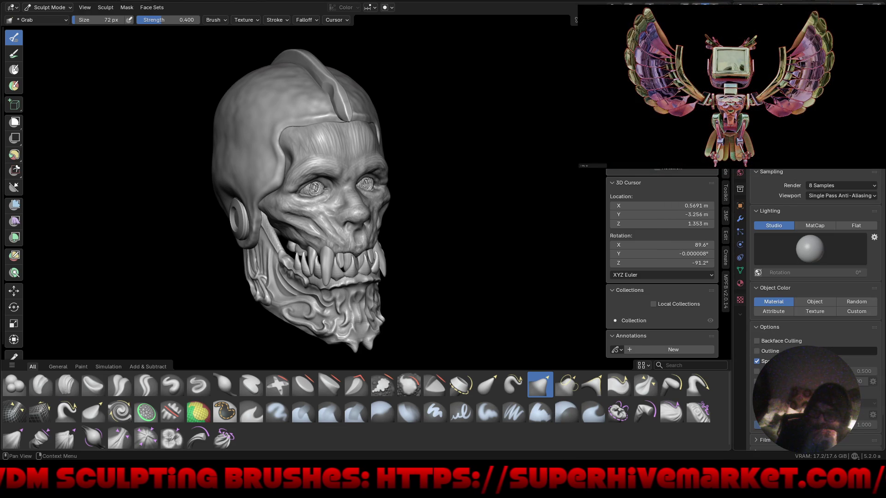
click(810, 249)
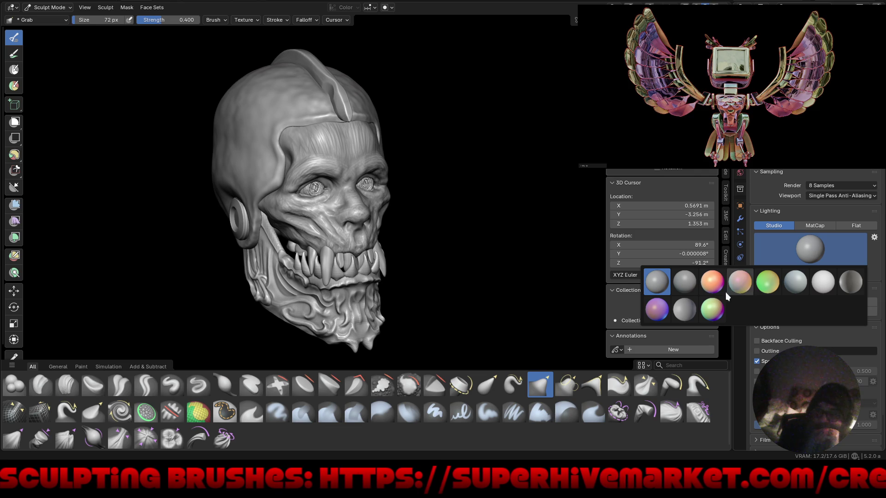
click(714, 307)
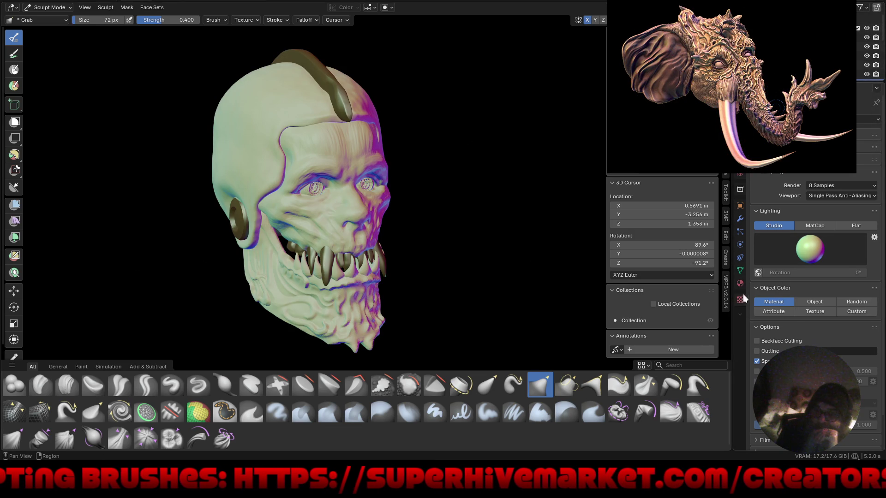
Step: Give the jaw material a red viewport colour, Metallic 1.0 and Roughness 0.821
click(741, 284)
click(782, 203)
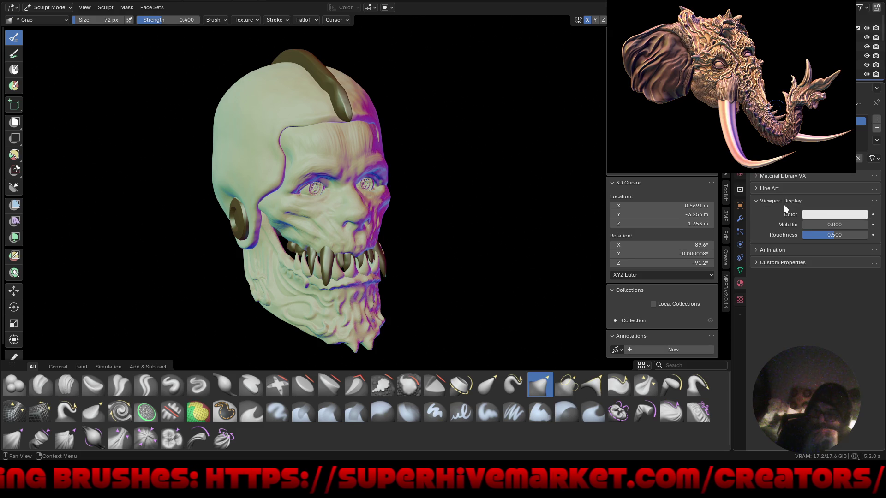
drag(832, 235, 771, 236)
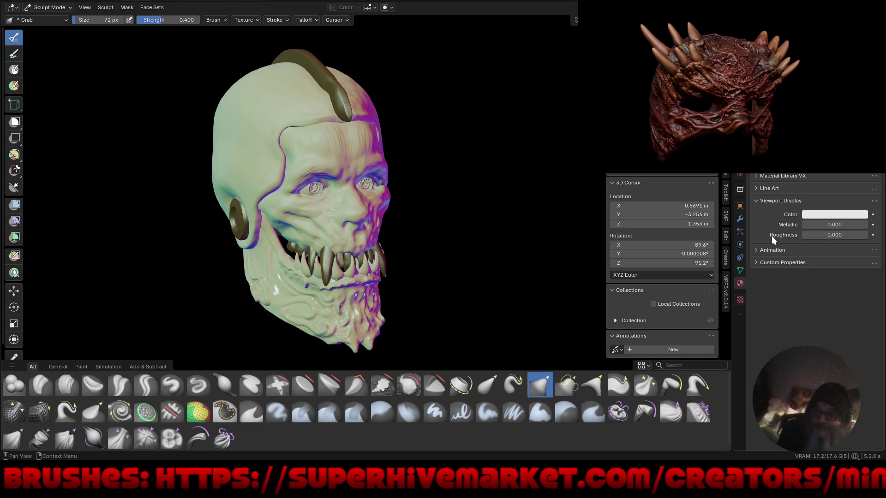
click(817, 216)
drag(822, 129, 852, 129)
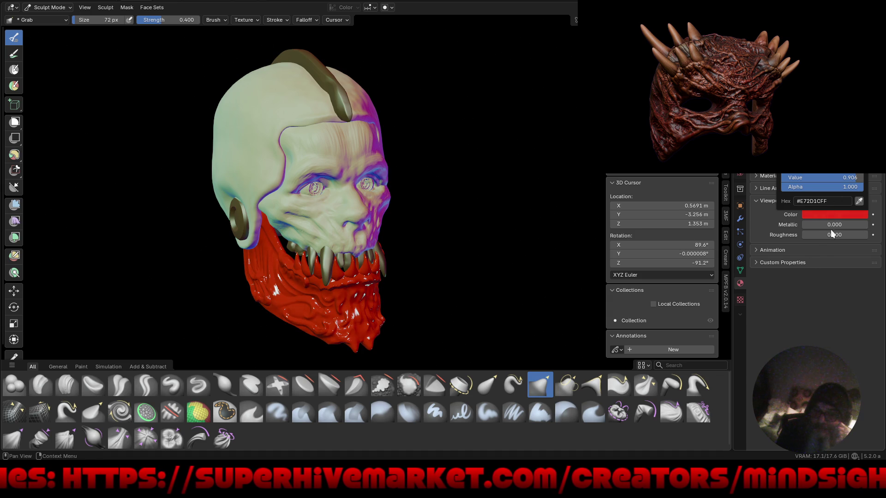
mouse_move(815, 224)
mouse_down()
mouse_move(854, 224)
mouse_move(846, 235)
mouse_move(862, 234)
mouse_move(821, 232)
mouse_move(862, 237)
mouse_up()
mouse_move(431, 237)
middle_down()
mouse_move(500, 224)
mouse_move(399, 230)
mouse_move(389, 240)
mouse_move(421, 240)
middle_up()
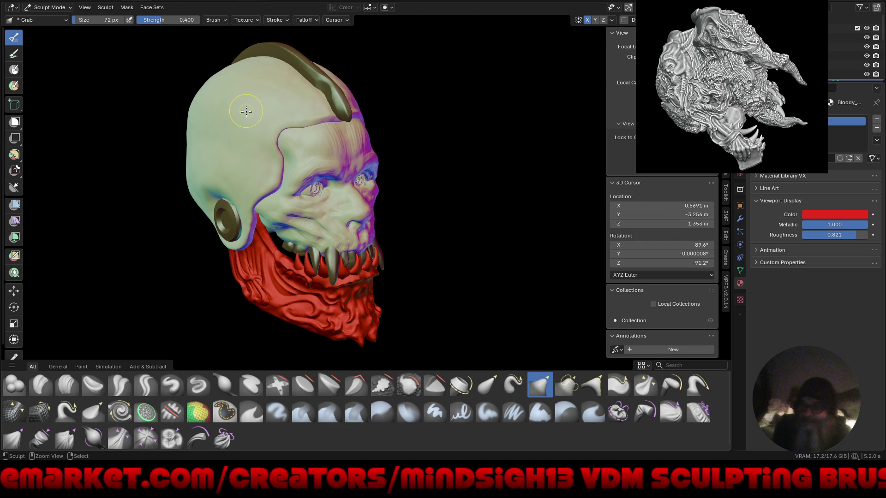
key(ctrl+z)
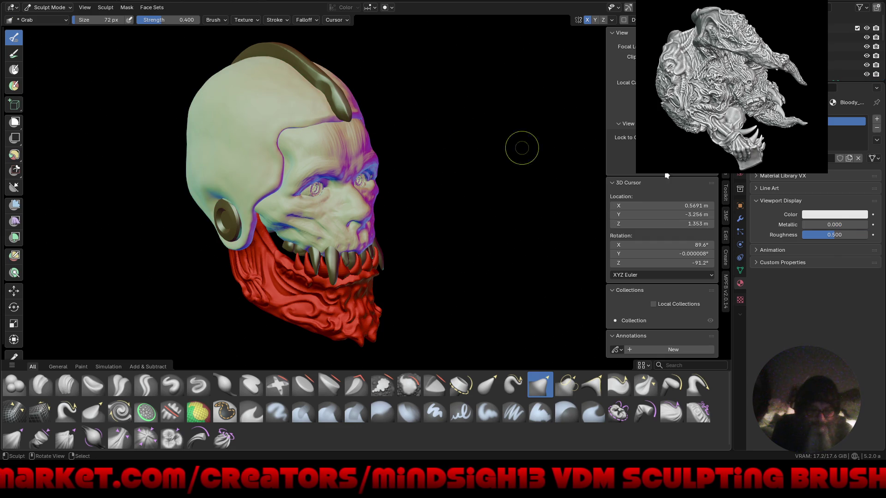
key(ctrl+v)
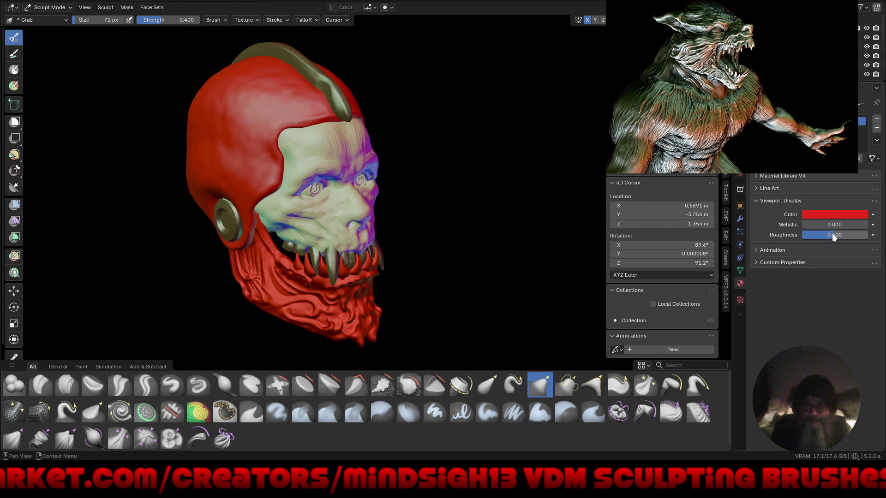
drag(831, 234, 846, 239)
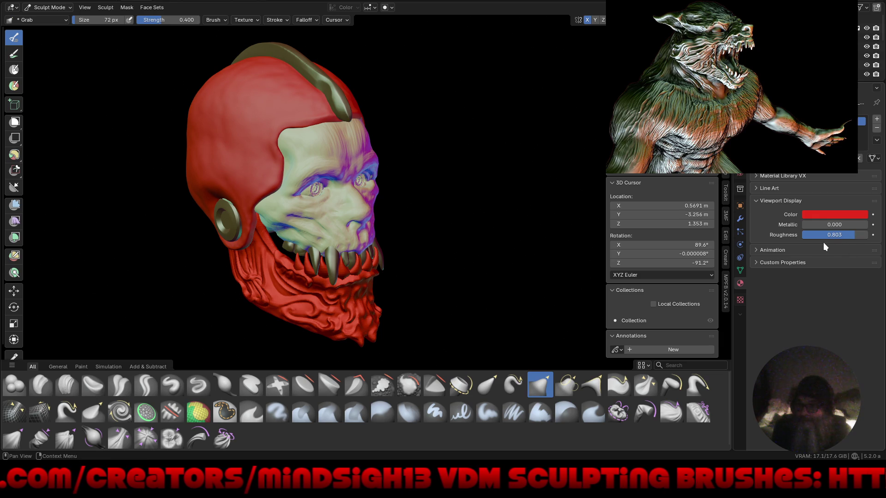
drag(825, 226, 873, 231)
mouse_move(433, 247)
middle_down()
mouse_move(513, 236)
mouse_move(470, 236)
mouse_move(403, 267)
middle_up()
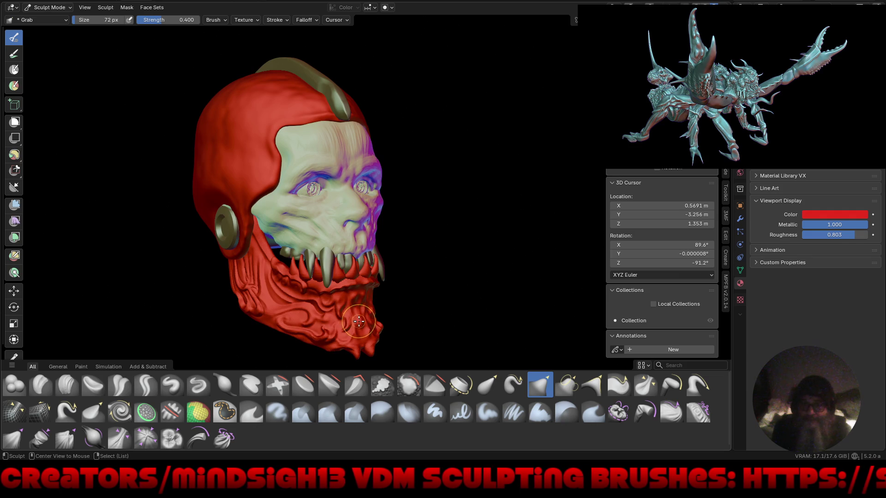
drag(831, 235, 832, 234)
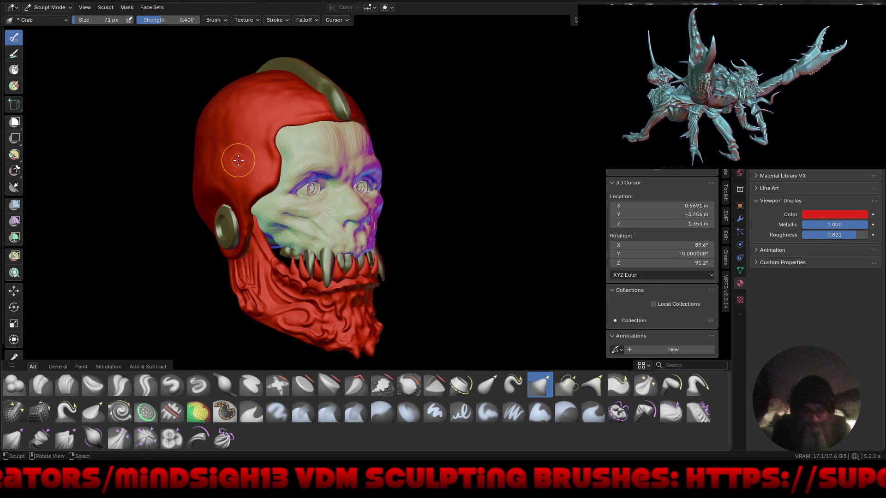
drag(848, 234, 847, 234)
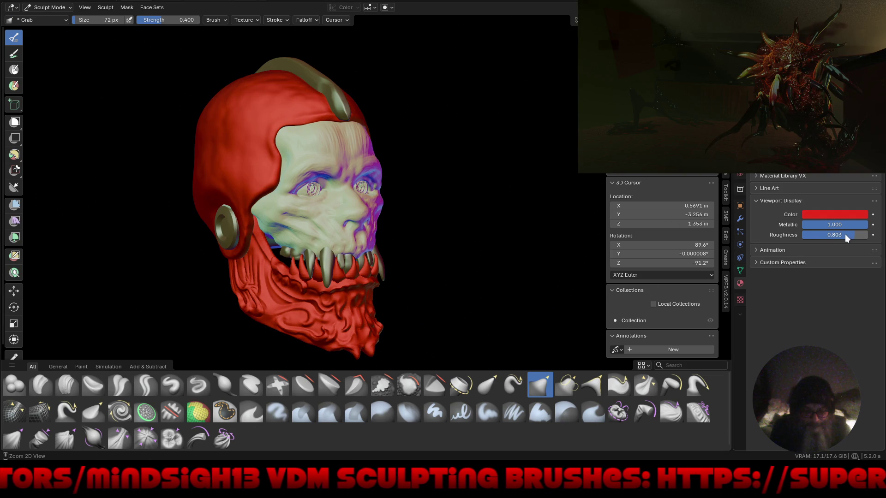
key(ctrl+z)
mouse_move(512, 187)
middle_down()
mouse_move(439, 197)
mouse_move(397, 183)
mouse_move(404, 162)
mouse_move(439, 182)
mouse_move(443, 224)
mouse_move(453, 230)
mouse_move(444, 224)
mouse_move(458, 178)
mouse_move(387, 170)
mouse_move(398, 176)
middle_up()
Step: Set the face's viewport colour to a darkened green and lower its roughness
scroll(302, 189, up, 3)
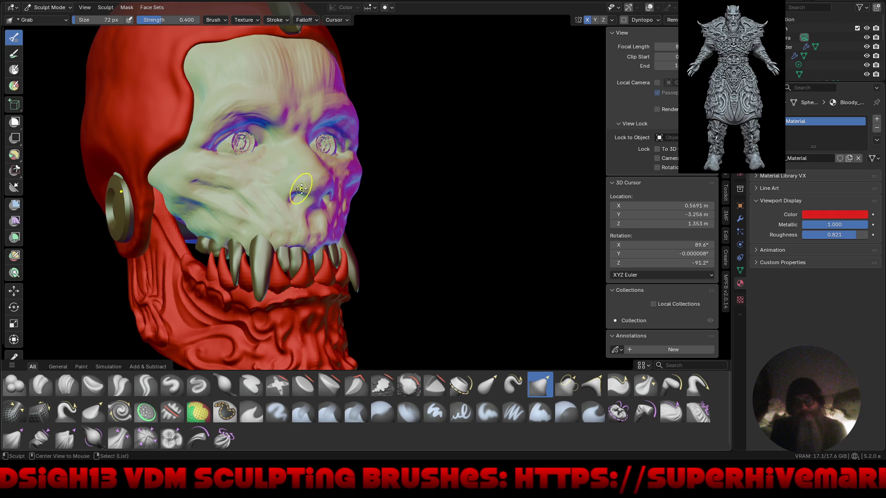
drag(301, 188, 351, 189)
key(ctrl+z)
click(845, 234)
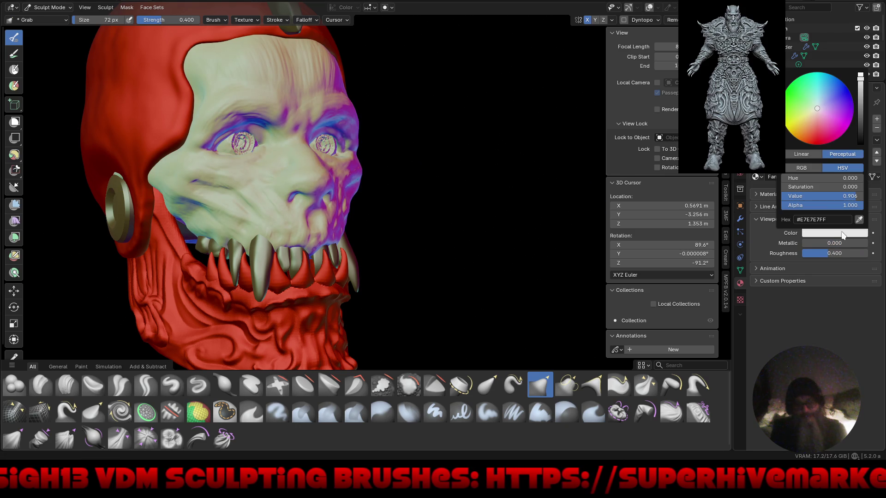
drag(799, 99, 800, 88)
drag(860, 104, 862, 96)
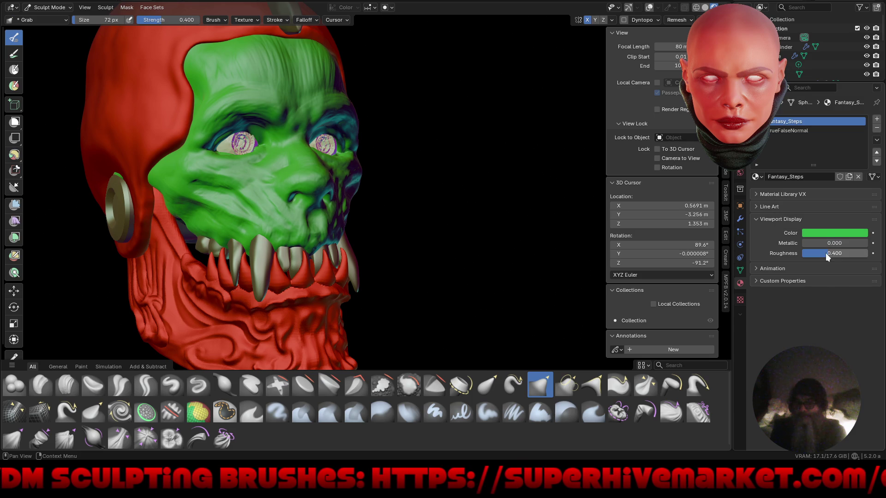
mouse_move(826, 252)
mouse_down()
mouse_move(812, 252)
mouse_move(847, 256)
mouse_move(830, 251)
mouse_up()
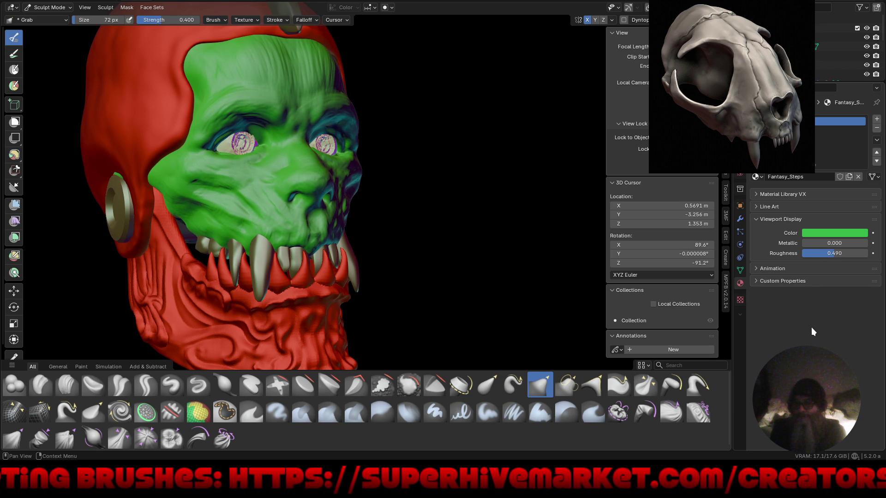
Step: Alternate between the red jaw and the teeth objects, ending on the teeth
key(alt+q)
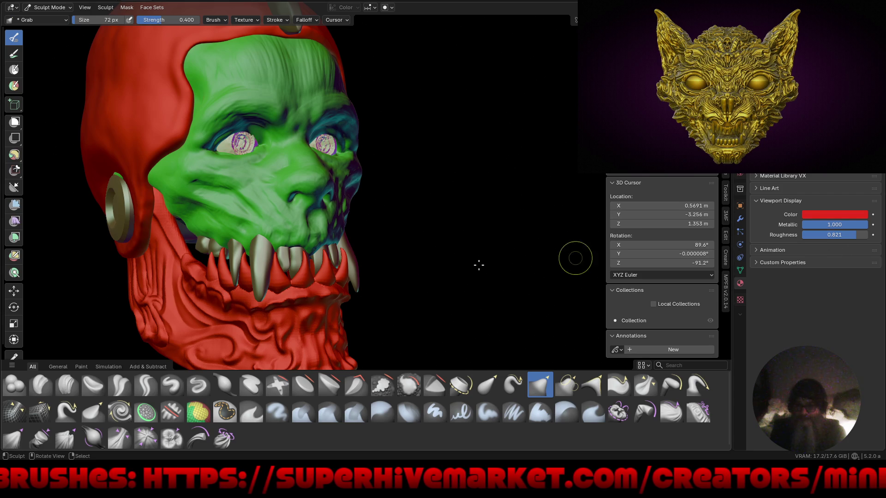
key(alt+q)
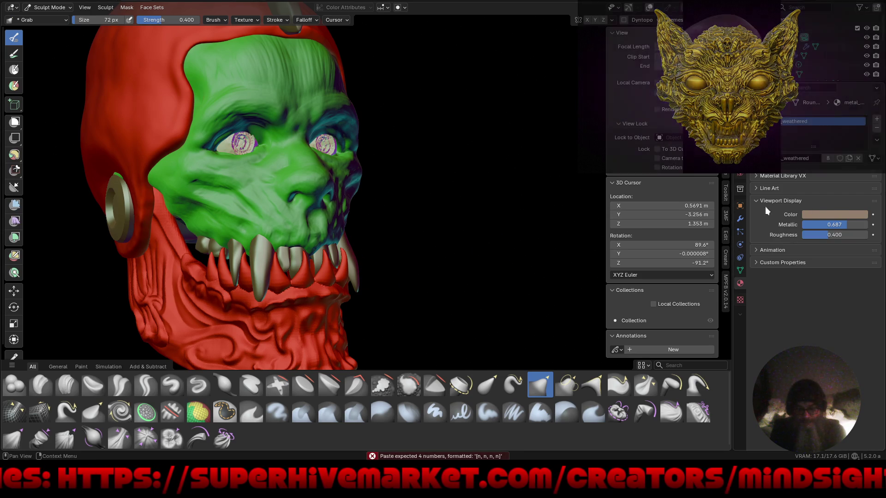
key(alt+q)
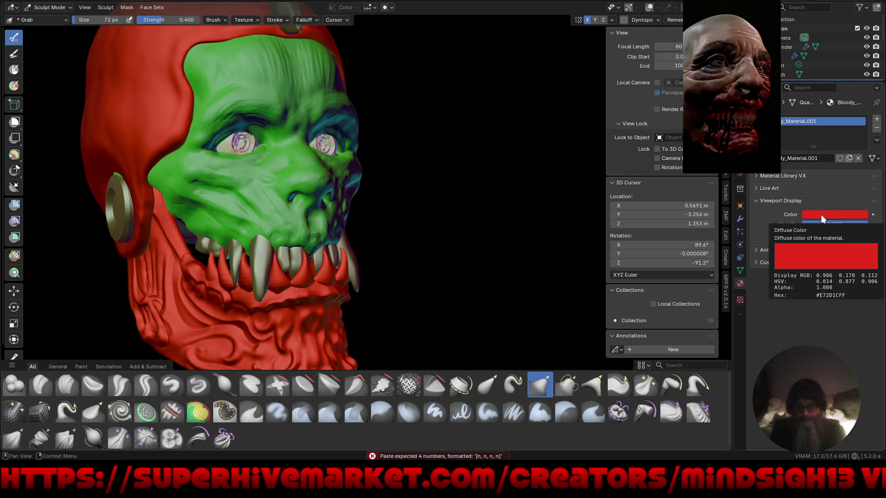
key(alt+q)
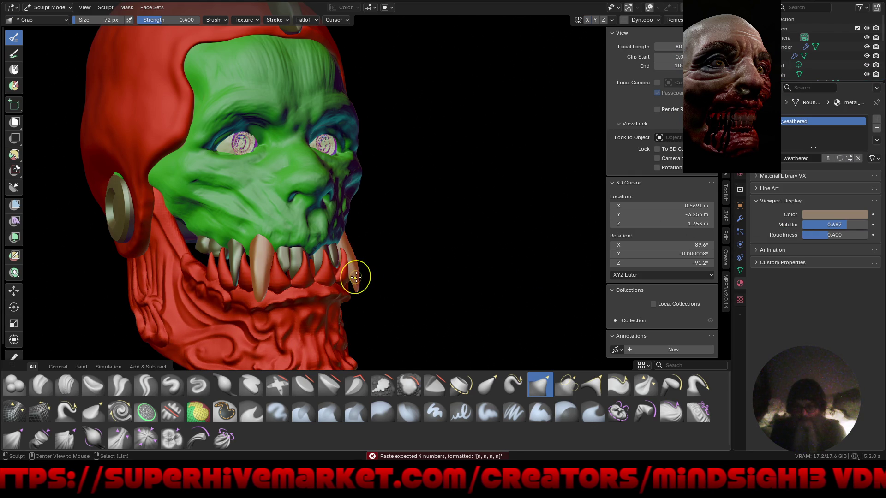
Step: Paste the jaw's red colour onto the teeth and set their roughness to 0.800
key(ctrl+v)
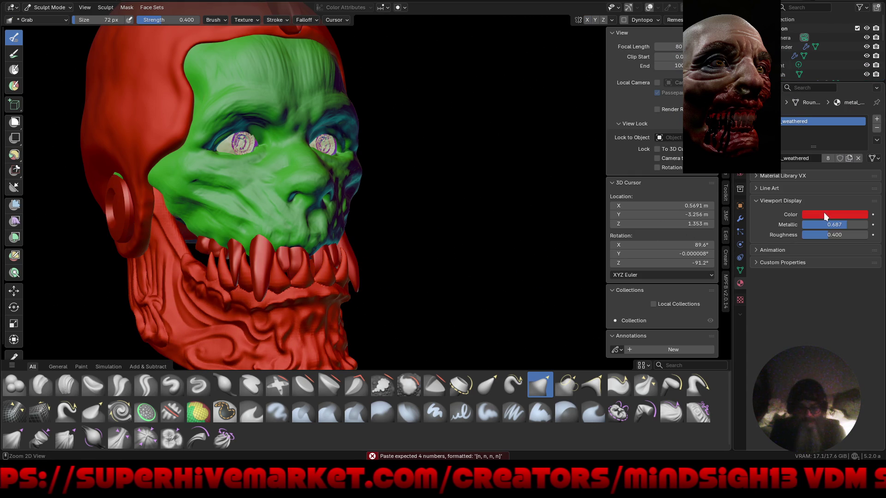
middle_drag(444, 252, 416, 240)
scroll(401, 237, up, 5)
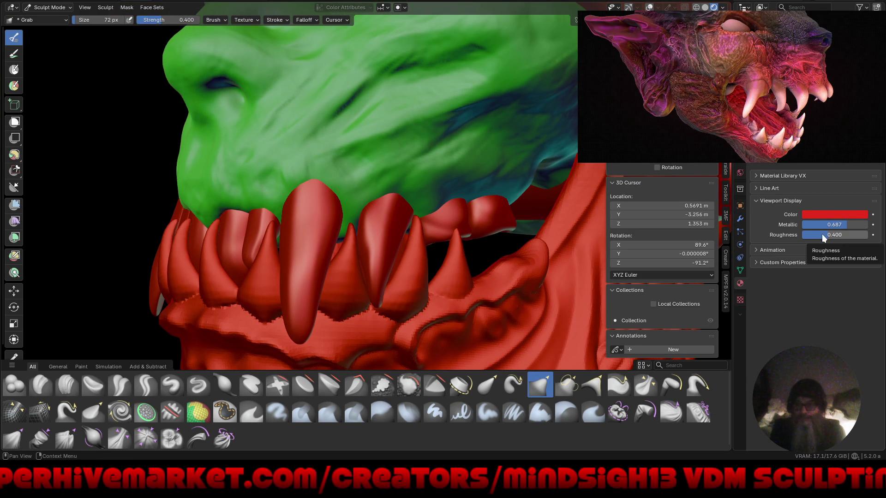
mouse_move(821, 234)
mouse_down()
mouse_move(841, 234)
mouse_move(801, 237)
mouse_move(825, 237)
mouse_up()
click(825, 237)
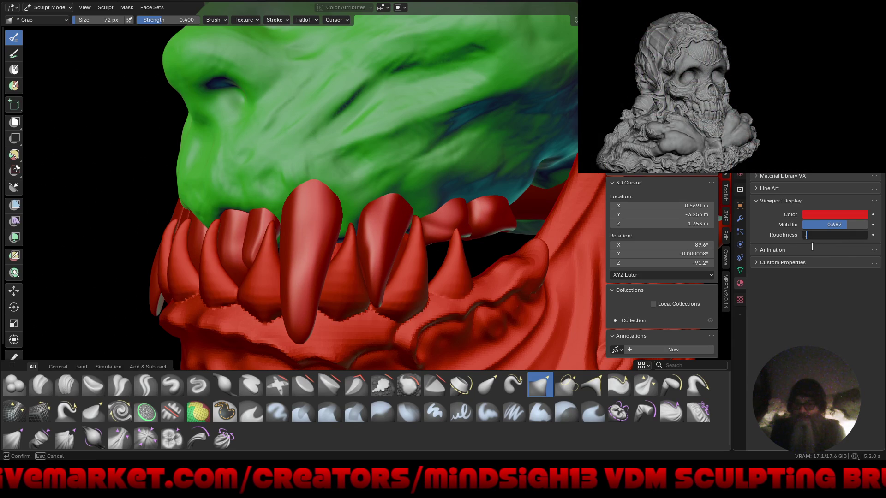
key(Return)
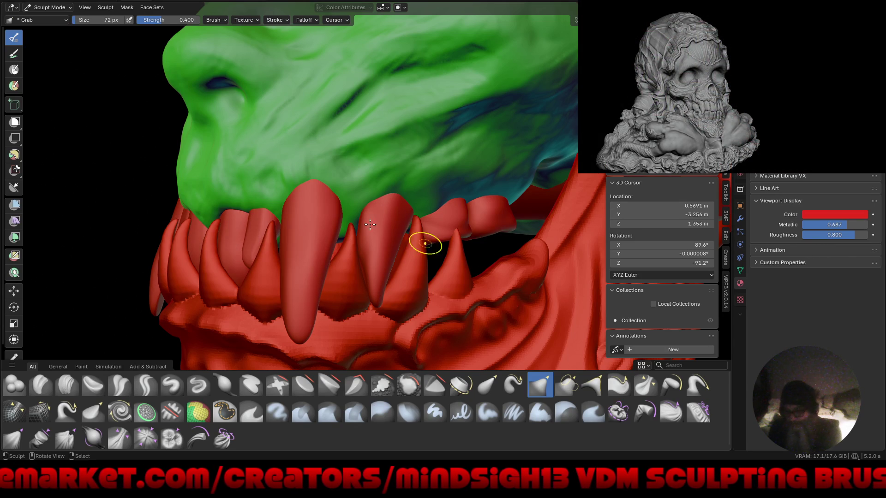
Step: Orbit around the whole head to a side view of the red fangs
mouse_move(334, 124)
middle_down()
mouse_move(335, 250)
mouse_move(448, 251)
mouse_move(433, 253)
mouse_move(457, 275)
mouse_move(417, 245)
mouse_move(429, 277)
mouse_move(453, 279)
middle_up()
scroll(341, 141, up, 3)
mouse_move(341, 141)
middle_down()
mouse_move(339, 188)
mouse_move(319, 193)
mouse_move(355, 182)
middle_up()
scroll(367, 232, up, 2)
mouse_move(367, 232)
middle_down()
mouse_move(371, 198)
mouse_move(434, 254)
mouse_move(415, 240)
middle_up()
scroll(216, 219, down, 2)
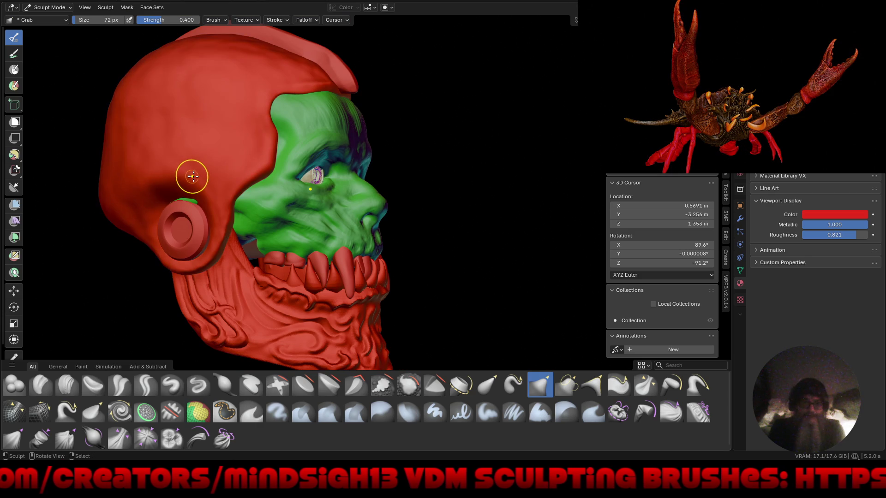
Step: Set the sculpt brush radius to 194 px and reframe the view on the head
key(f)
click(203, 195)
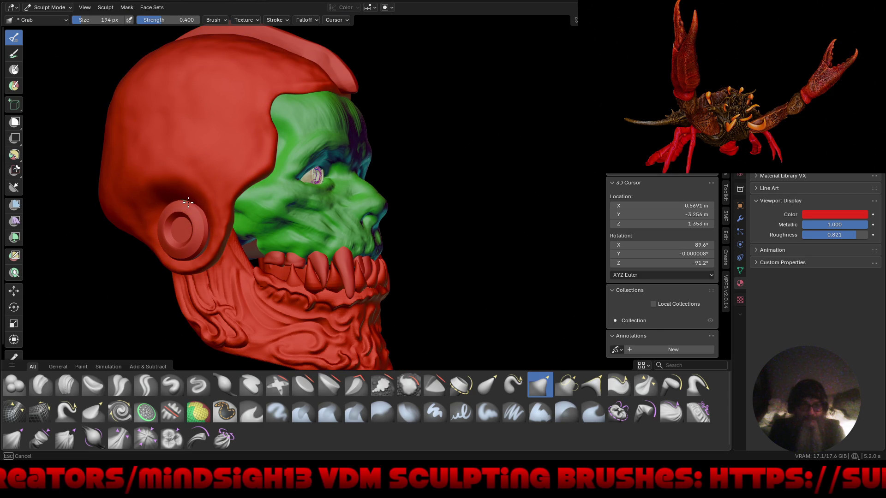
mouse_move(186, 229)
middle_down()
mouse_move(287, 241)
mouse_move(323, 234)
mouse_move(173, 242)
mouse_move(138, 234)
mouse_move(258, 271)
mouse_move(238, 318)
mouse_move(416, 298)
mouse_move(462, 281)
mouse_move(366, 234)
mouse_move(411, 248)
middle_up()
scroll(379, 257, up, 3)
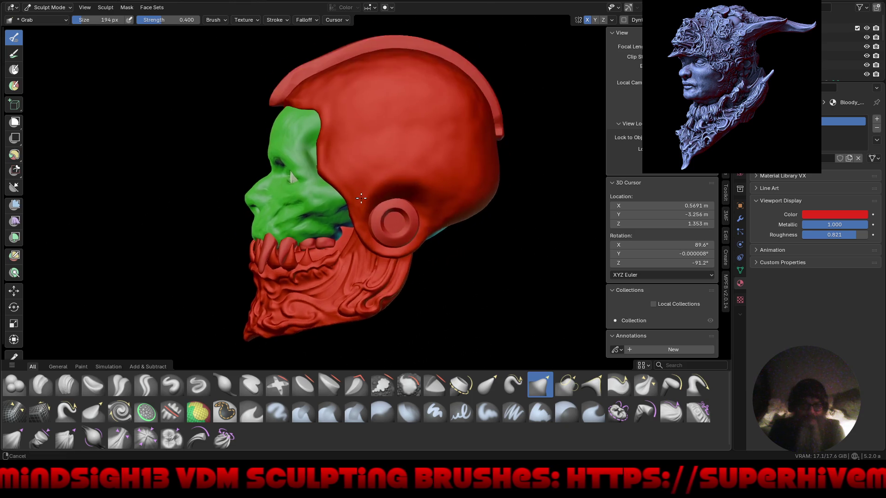
alt+middle_click(379, 257)
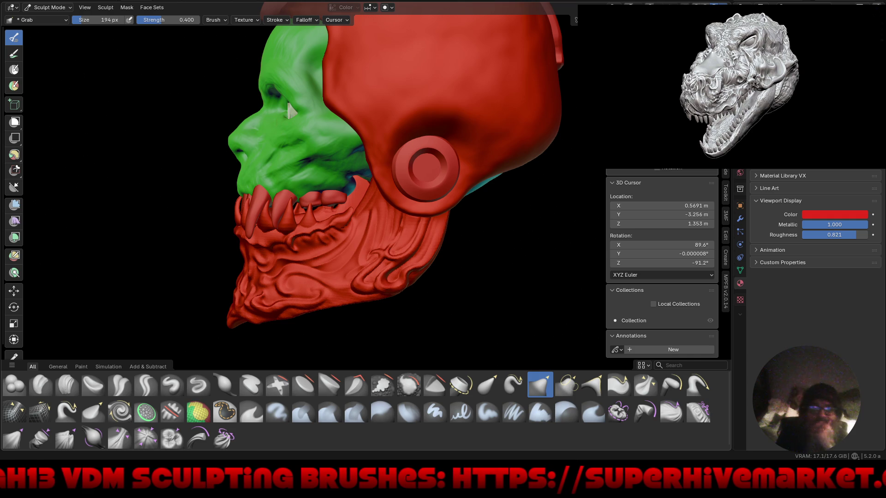
Step: In Viewport Shading, try the purple studio light and orbit to the front
click(740, 106)
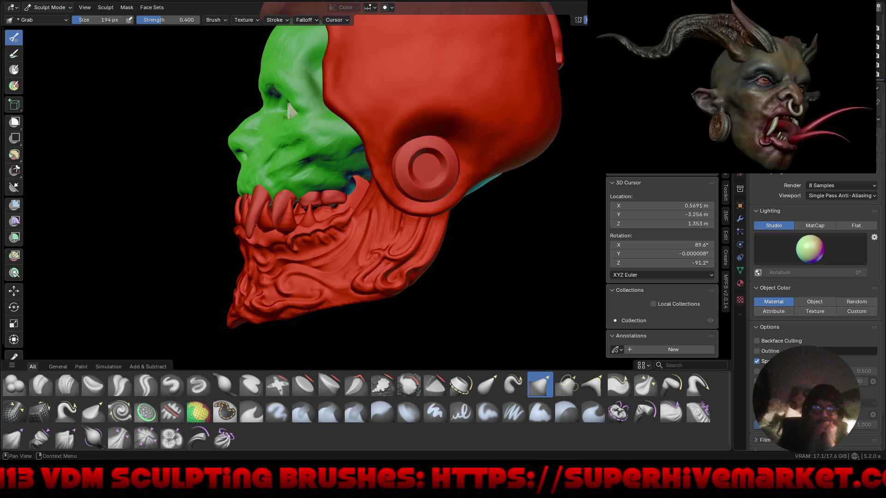
click(813, 252)
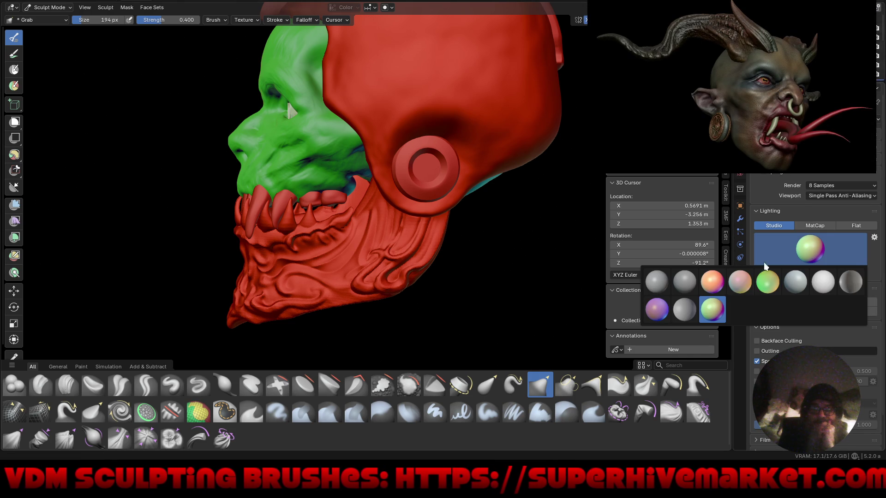
click(657, 309)
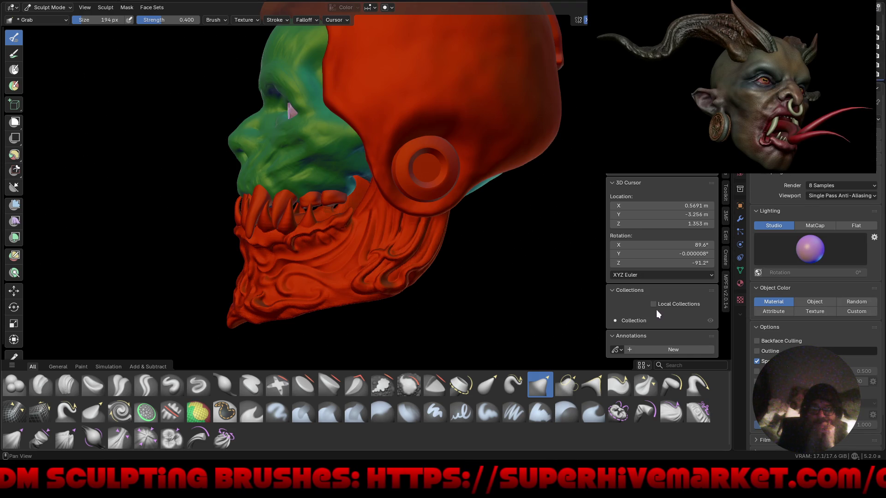
mouse_move(421, 296)
middle_down()
mouse_move(446, 277)
mouse_move(480, 270)
mouse_move(471, 269)
middle_up()
Step: Cycle through grey metallic, white, silvery, green and pink studio lights
click(805, 244)
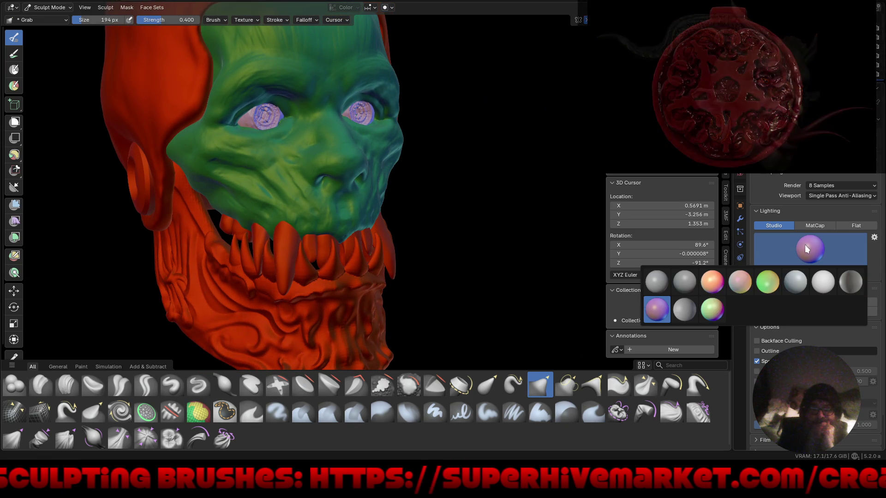
click(855, 276)
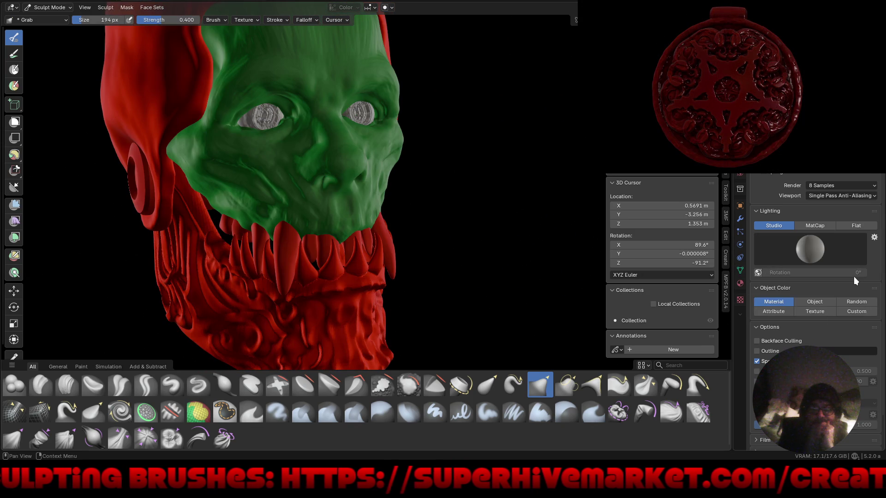
click(829, 252)
click(823, 277)
click(792, 245)
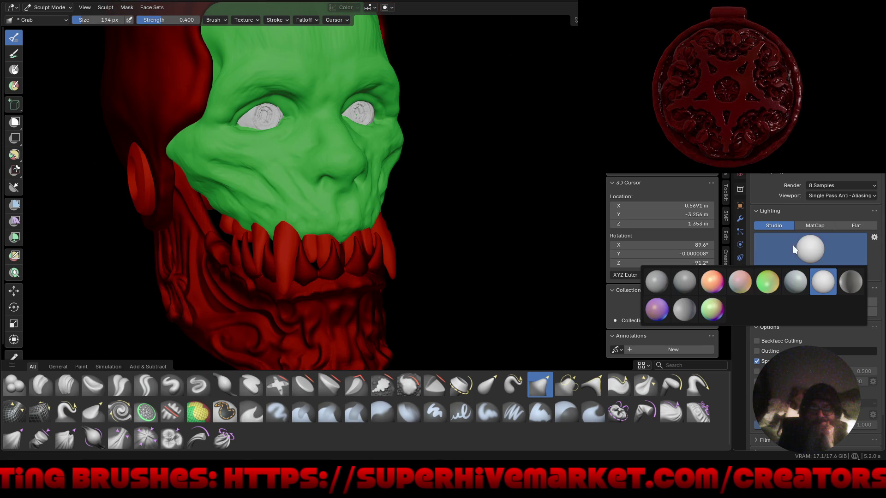
click(794, 277)
click(797, 253)
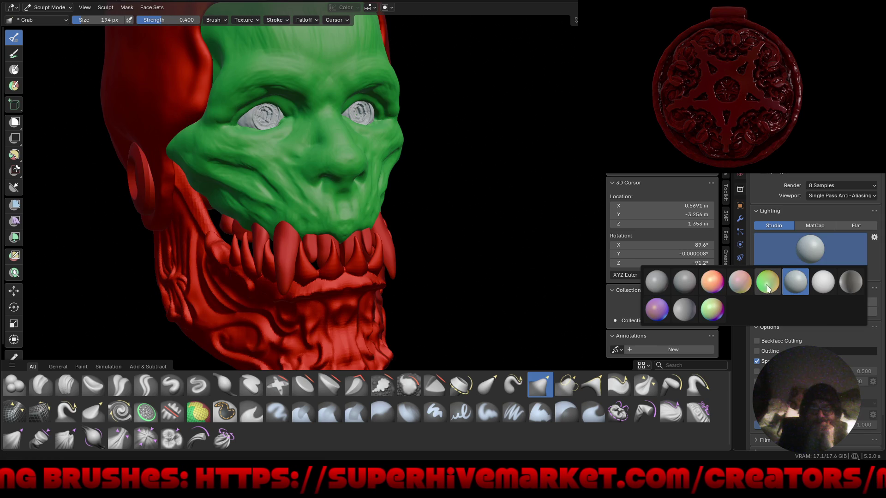
click(770, 282)
click(809, 250)
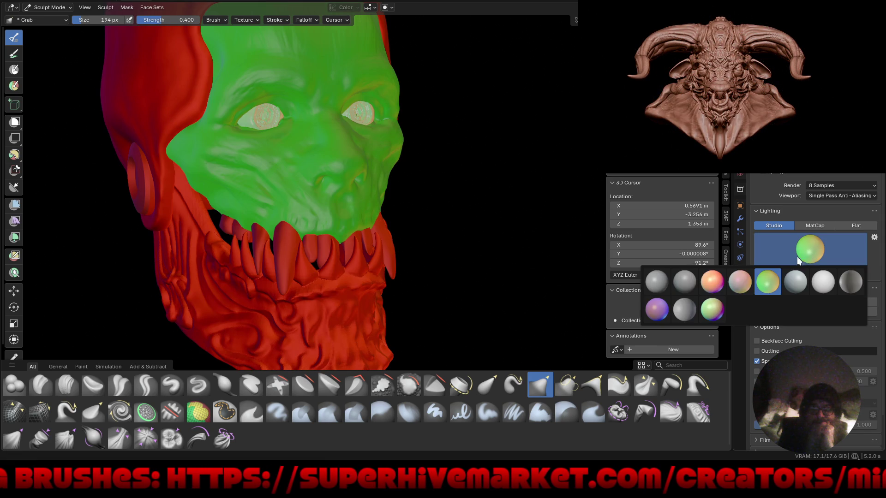
click(737, 279)
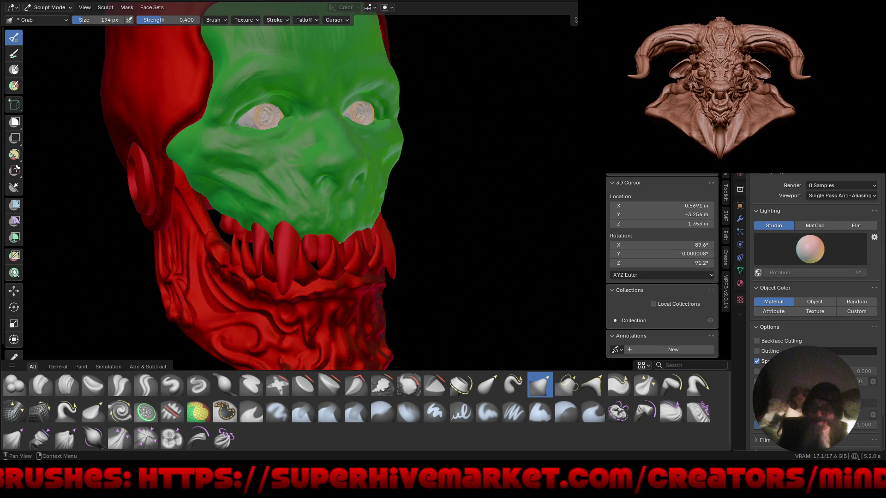
Step: Change a shading option's value and enable backface culling and the outline
scroll(817, 323, down, 2)
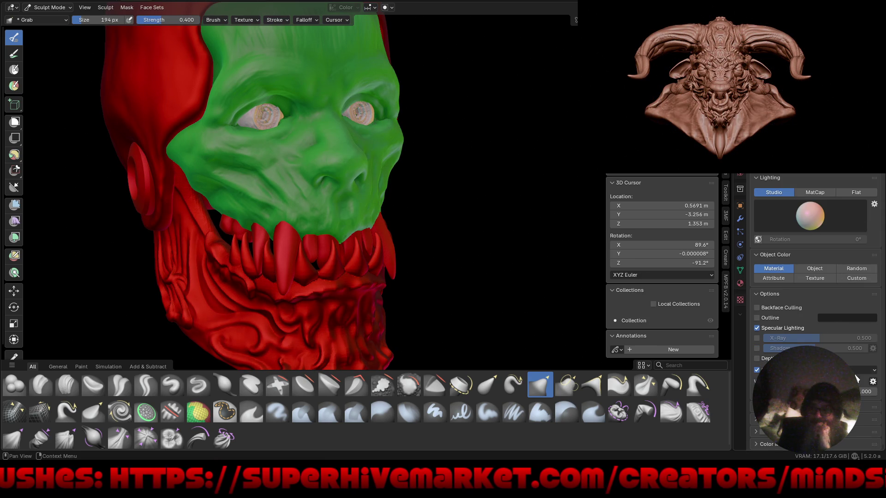
click(857, 371)
click(859, 380)
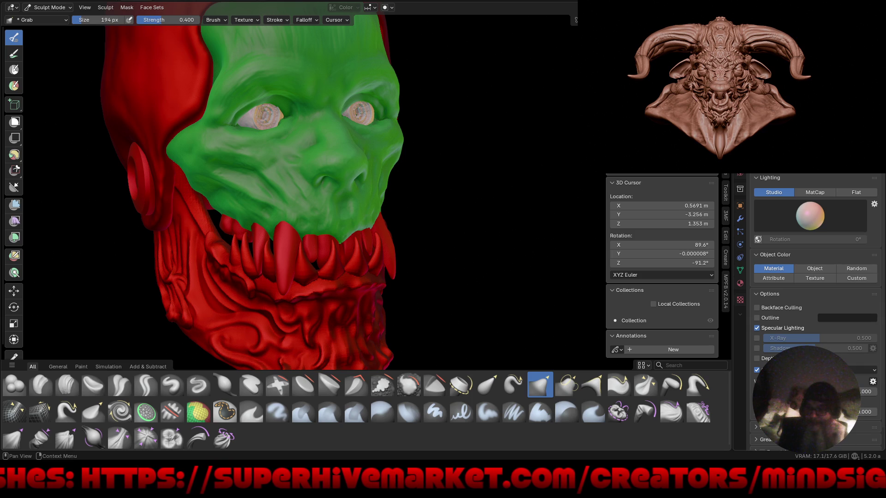
mouse_move(865, 412)
mouse_down()
mouse_move(877, 412)
mouse_move(872, 420)
mouse_move(857, 418)
mouse_move(861, 391)
mouse_move(885, 406)
mouse_move(862, 399)
mouse_move(864, 410)
mouse_up()
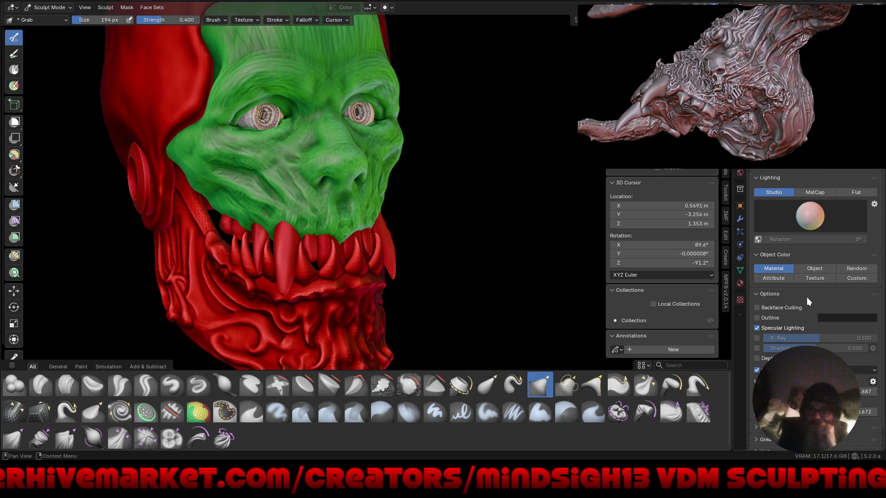
click(757, 308)
click(757, 318)
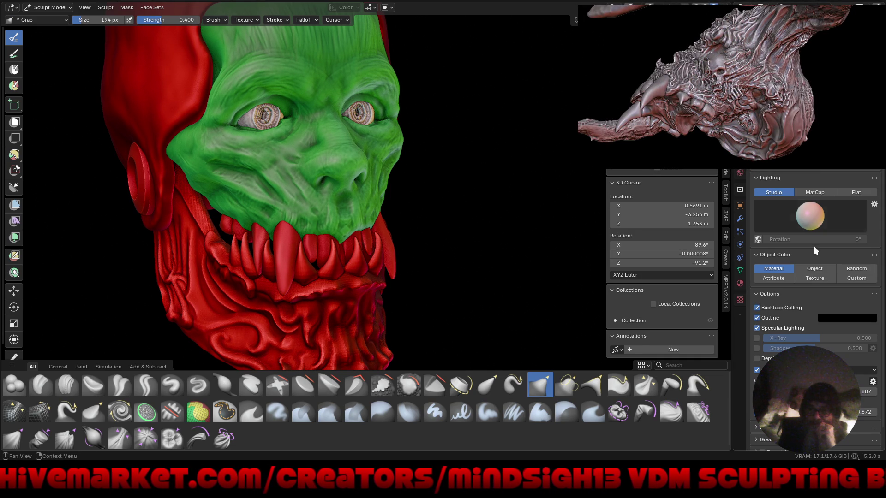
Step: Settle on a neutral grey studio light, face the head front and go fullscreen
click(810, 216)
click(713, 246)
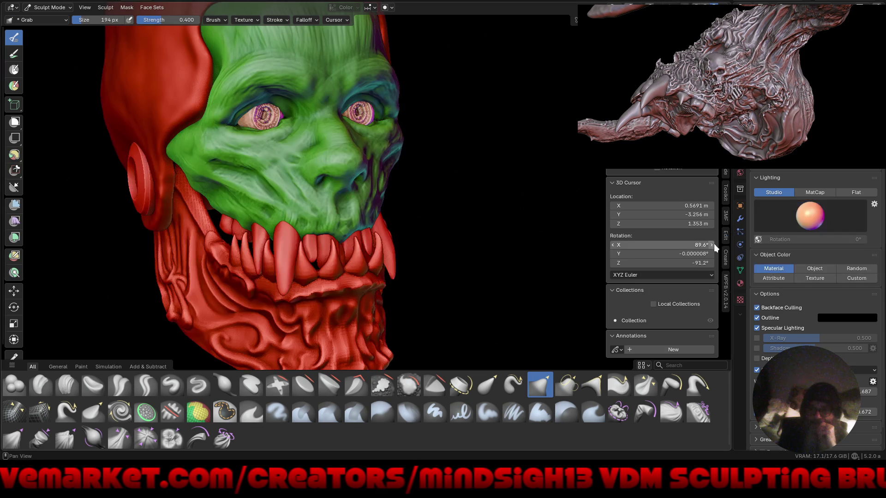
click(815, 217)
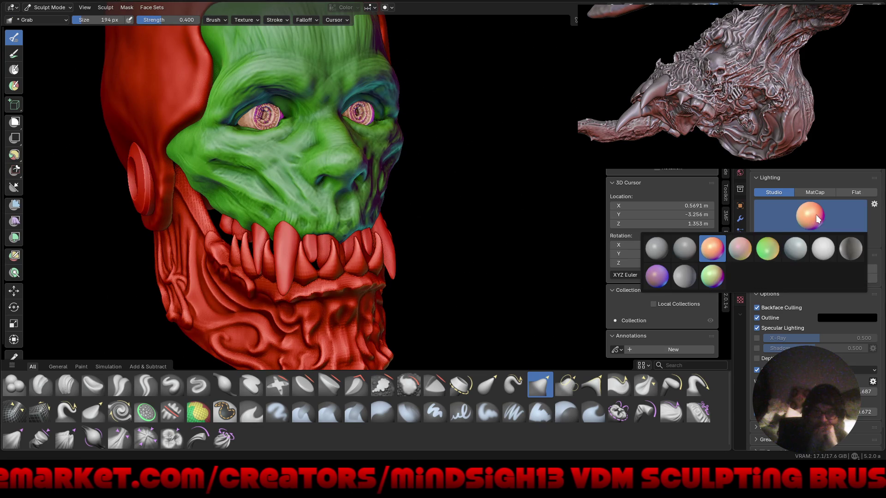
click(685, 249)
middle_drag(560, 239, 451, 245)
scroll(409, 207, down, 2)
key(ctrl+alt+space)
Step: Pick Draw Sharp from Quick Favorites and carve sharp grooves along the lower jaw
mouse_move(447, 198)
middle_down()
mouse_move(544, 194)
mouse_move(455, 251)
mouse_move(409, 297)
mouse_move(465, 292)
middle_up()
scroll(452, 254, up, 5)
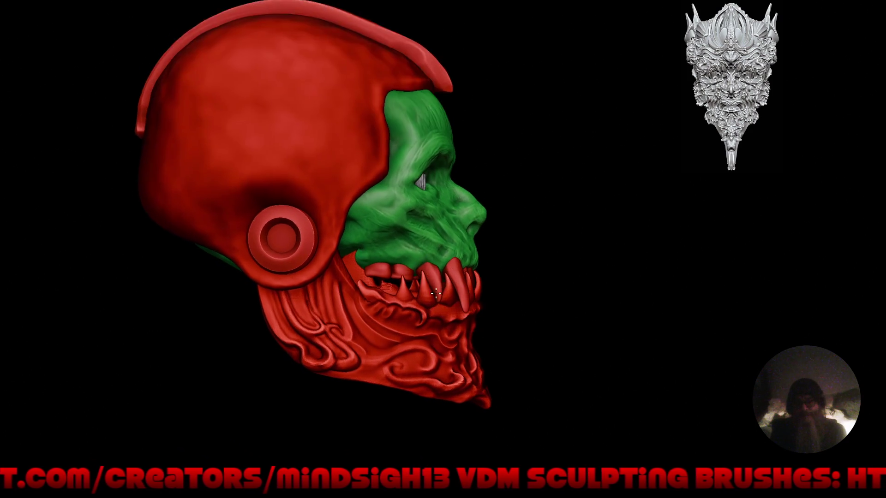
scroll(453, 255, up, 1)
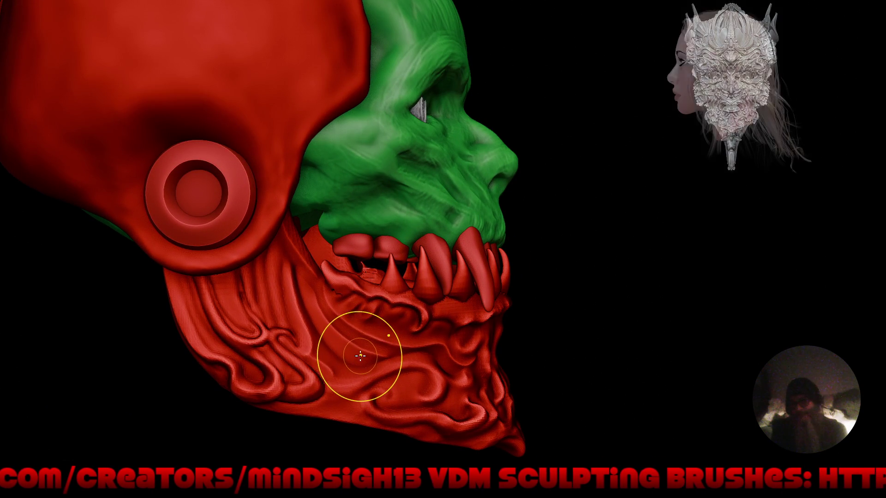
key(q)
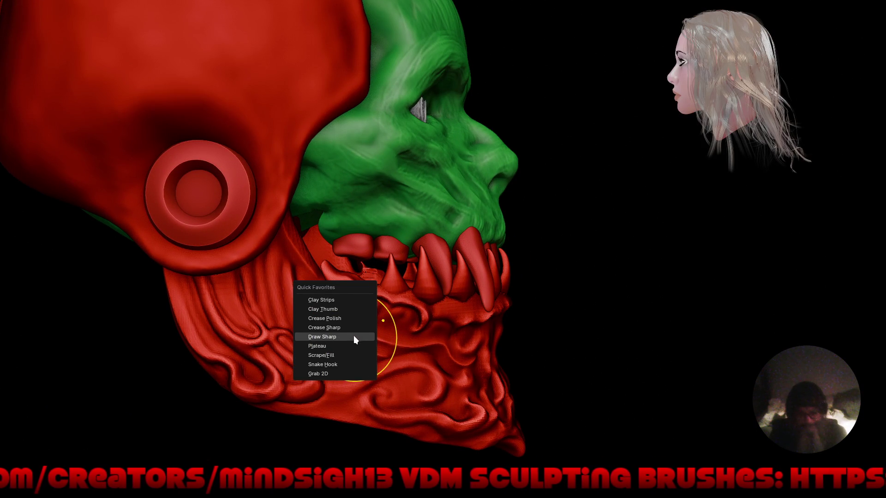
click(354, 337)
mouse_move(371, 333)
mouse_down()
mouse_move(383, 342)
mouse_move(429, 333)
mouse_move(406, 342)
mouse_move(402, 332)
mouse_up()
middle_drag(402, 332, 355, 317)
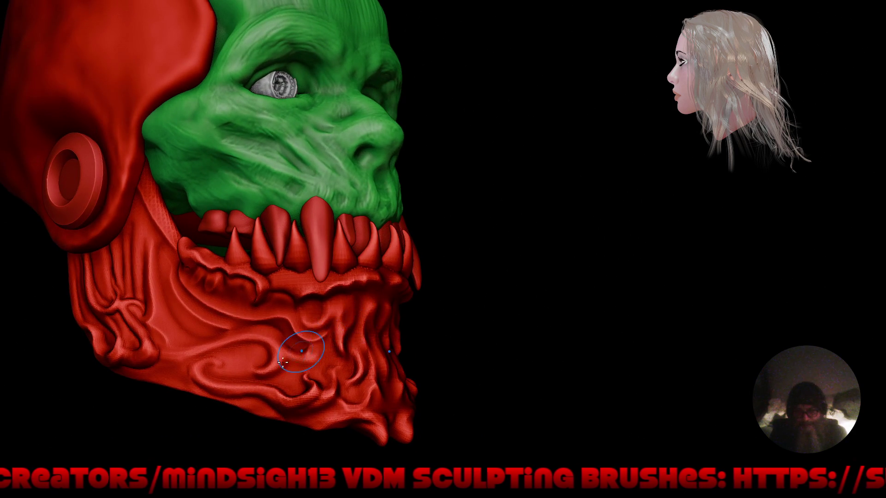
scroll(294, 301, up, 3)
scroll(294, 301, up, 1)
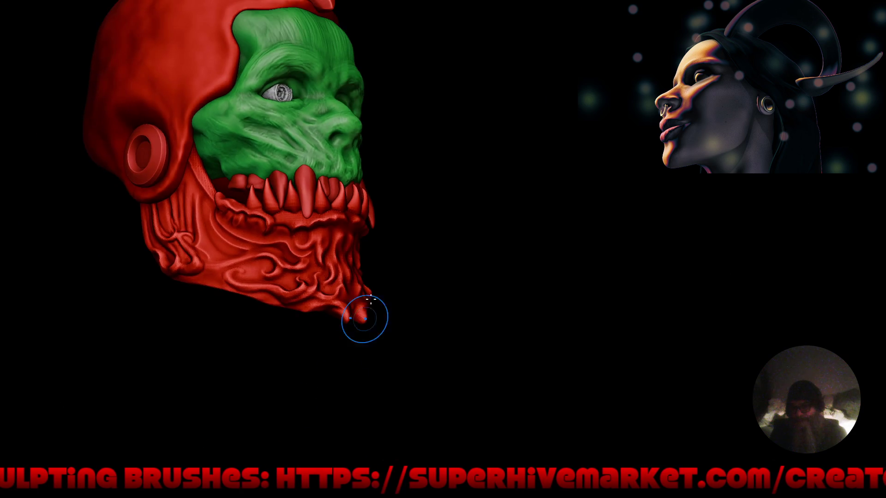
mouse_move(395, 393)
middle_down()
mouse_move(491, 351)
mouse_move(462, 351)
mouse_move(503, 350)
mouse_move(441, 351)
mouse_move(519, 358)
mouse_move(503, 342)
mouse_move(538, 324)
middle_up()
Step: Zoom in on the right profile and sculpt small folds beside the ear disc
scroll(538, 324, up, 3)
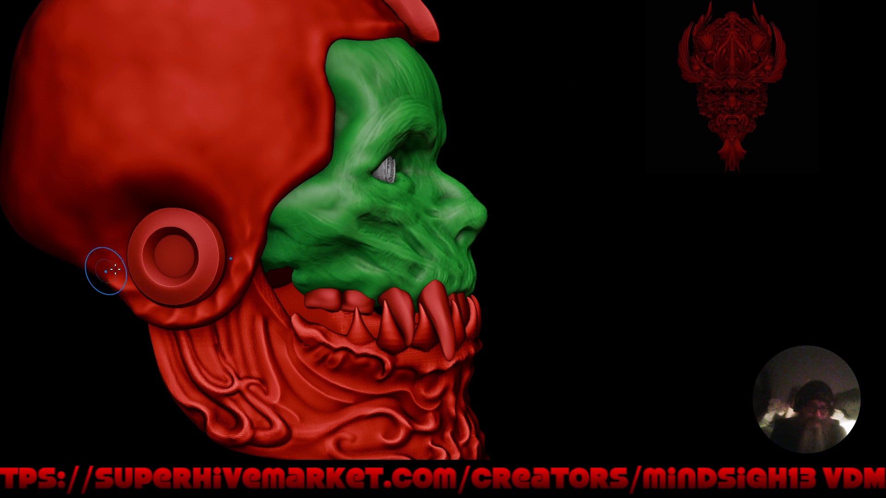
drag(107, 226, 137, 223)
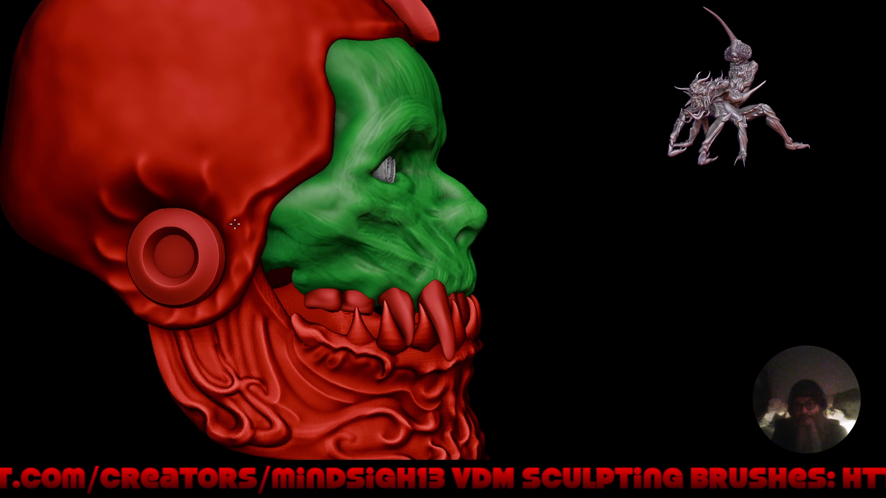
mouse_move(220, 280)
mouse_down()
mouse_move(227, 234)
mouse_move(364, 317)
mouse_move(204, 311)
mouse_move(549, 342)
mouse_move(508, 342)
mouse_move(364, 223)
mouse_move(366, 184)
mouse_move(345, 283)
mouse_move(292, 233)
mouse_move(386, 95)
mouse_up()
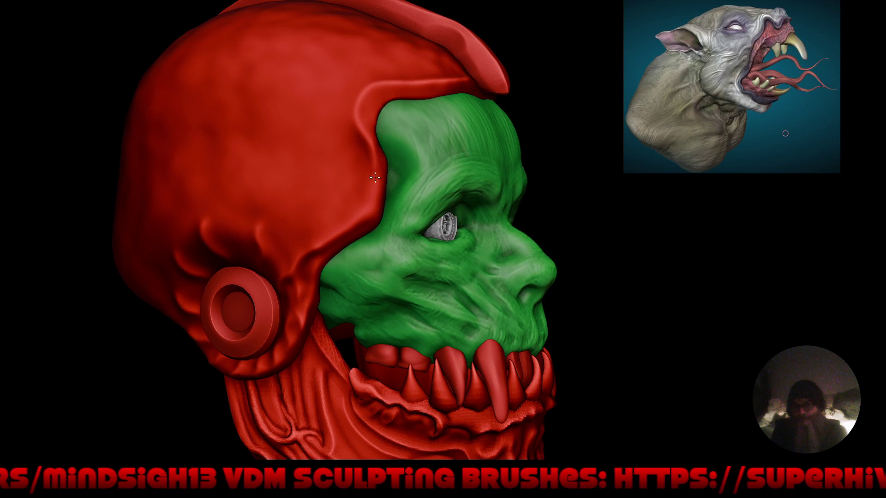
Step: Orbit around the head to view the helmet ridge and opposite ear disc folds
drag(361, 226, 342, 186)
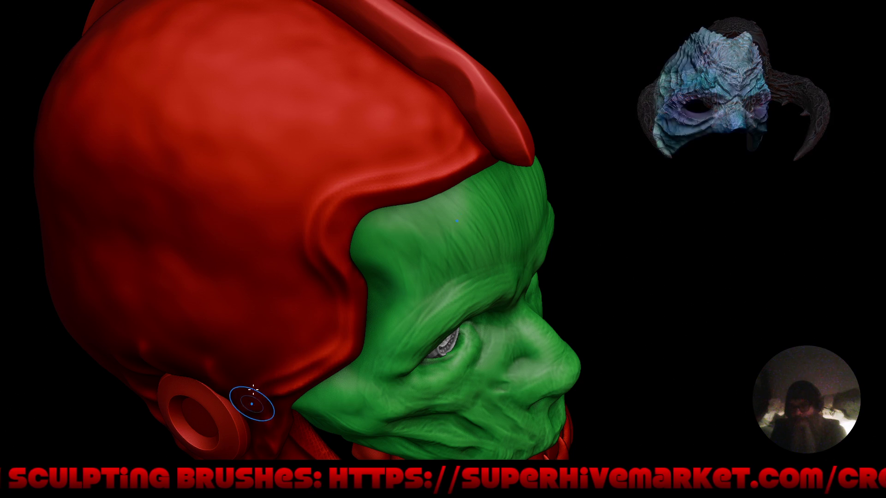
mouse_move(277, 257)
mouse_down()
mouse_move(240, 334)
mouse_move(357, 376)
mouse_up()
mouse_move(357, 376)
right_down()
mouse_move(306, 283)
mouse_move(376, 145)
right_up()
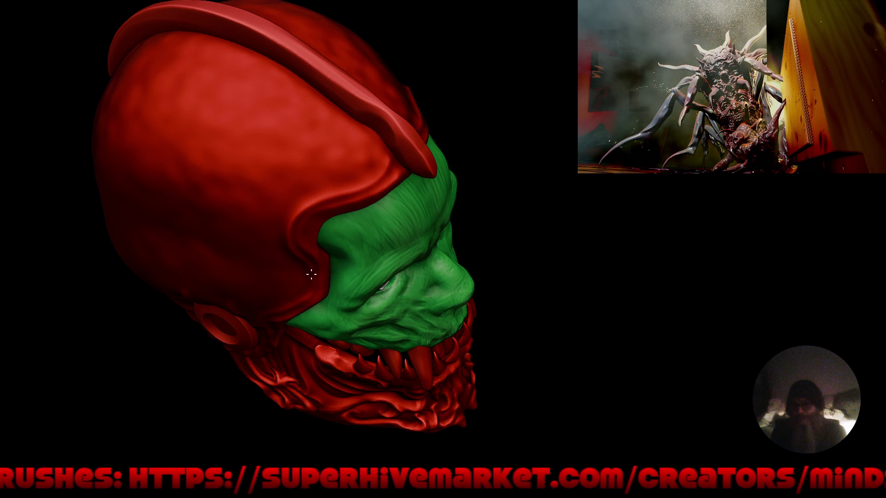
mouse_move(276, 353)
mouse_down()
mouse_move(566, 354)
mouse_move(549, 355)
mouse_move(514, 332)
mouse_move(533, 337)
mouse_move(480, 281)
mouse_move(401, 312)
mouse_move(381, 305)
mouse_move(402, 293)
mouse_move(393, 181)
mouse_move(398, 226)
mouse_up()
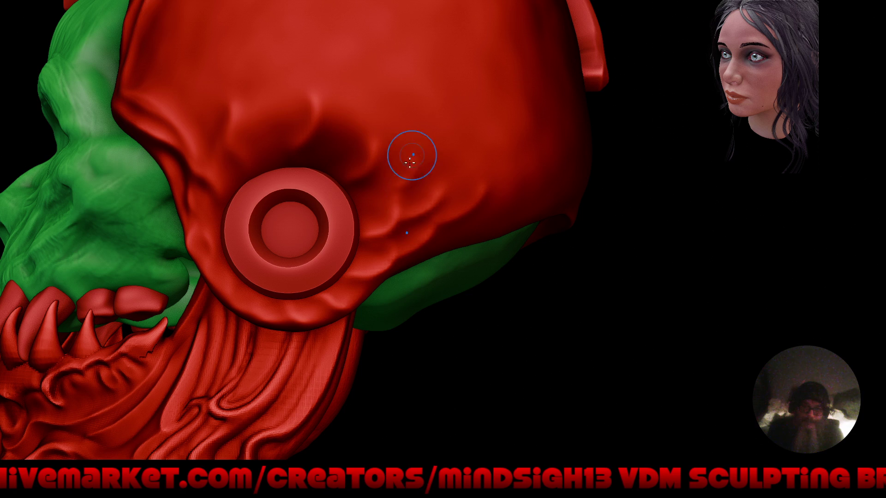
scroll(397, 145, down, 5)
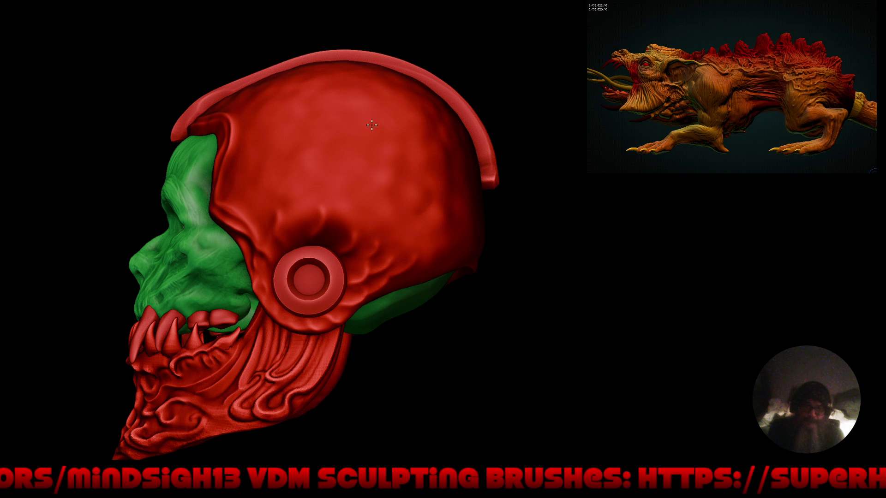
mouse_move(370, 173)
mouse_down()
mouse_move(435, 214)
mouse_move(429, 222)
mouse_move(393, 198)
mouse_up()
scroll(392, 198, up, 5)
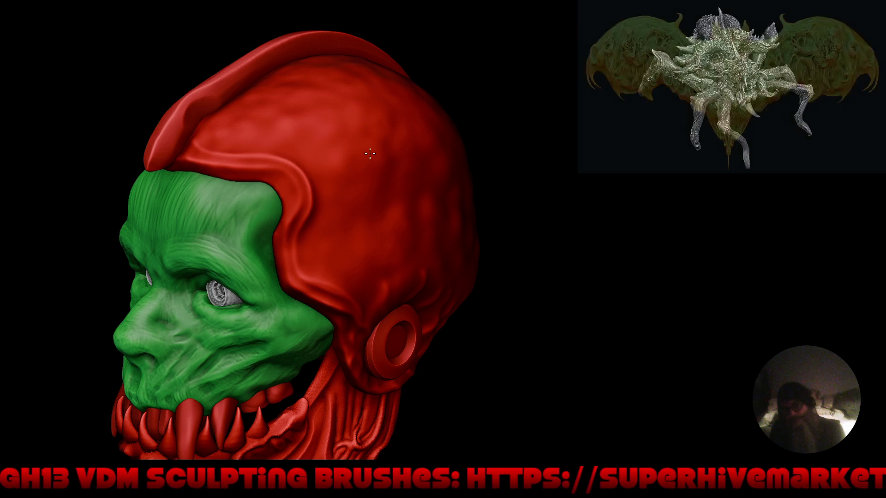
mouse_move(342, 215)
right_down()
mouse_move(352, 239)
mouse_move(451, 248)
mouse_move(365, 203)
right_up()
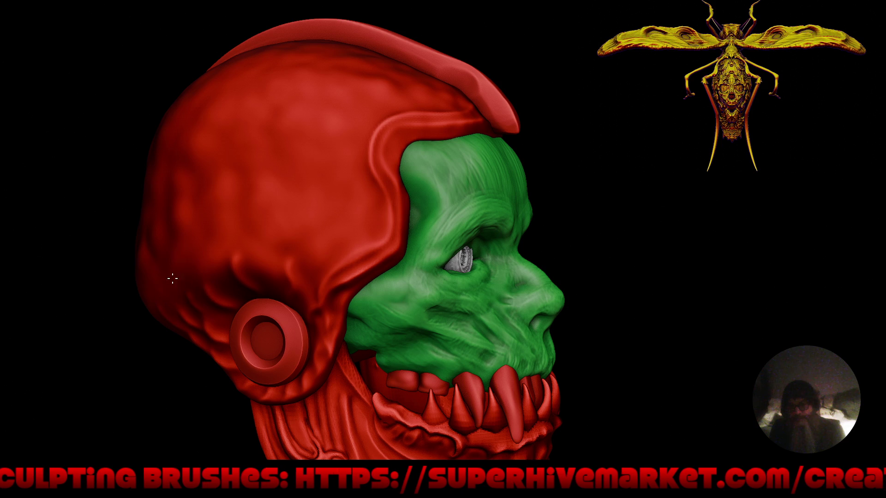
mouse_move(195, 245)
right_down()
mouse_move(199, 256)
mouse_move(227, 226)
right_up()
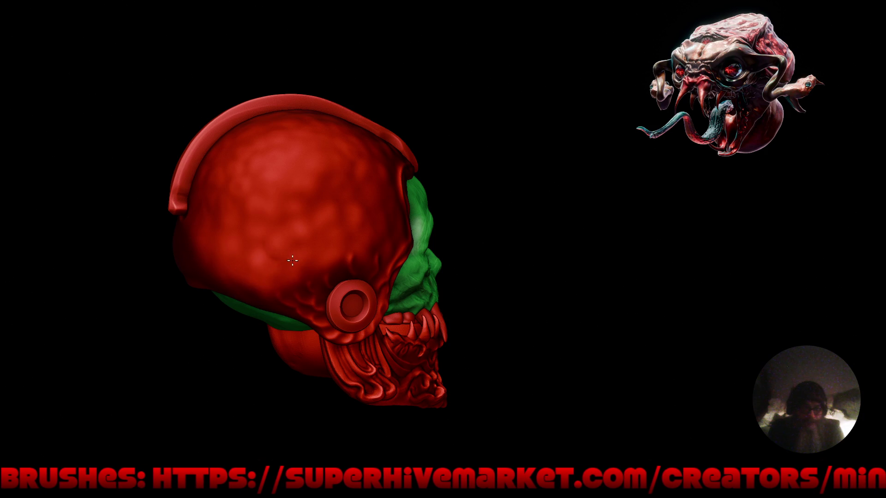
mouse_move(375, 265)
right_down()
mouse_move(403, 258)
mouse_move(403, 159)
right_up()
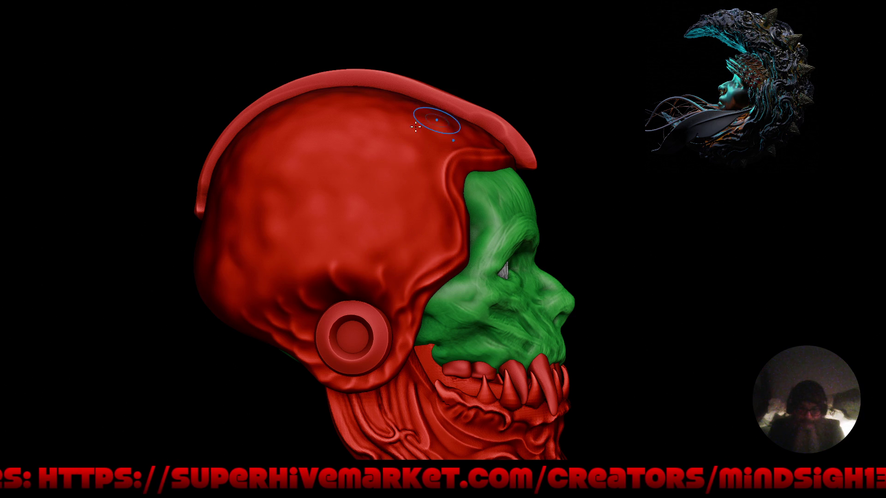
mouse_move(394, 191)
alt+right_down()
mouse_move(393, 258)
mouse_move(351, 259)
mouse_move(379, 379)
mouse_move(455, 346)
mouse_move(639, 308)
mouse_move(623, 298)
mouse_move(599, 356)
mouse_move(654, 303)
mouse_move(767, 293)
mouse_move(761, 283)
alt+right_up()
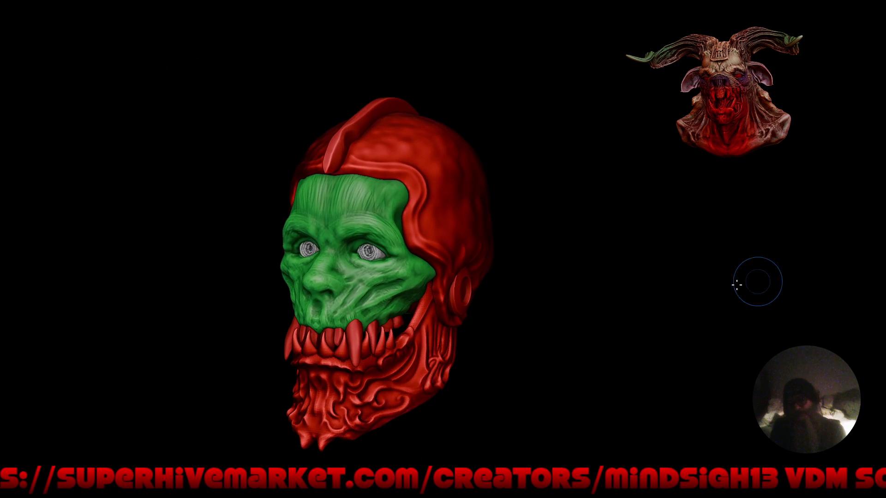
mouse_move(568, 346)
right_down()
mouse_move(619, 289)
mouse_move(589, 279)
mouse_move(608, 256)
mouse_move(565, 297)
mouse_move(401, 180)
right_up()
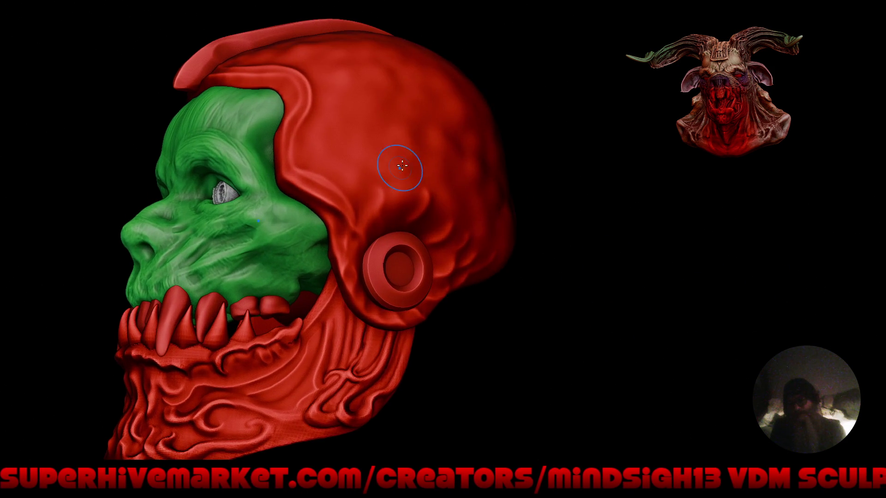
right_click(408, 204)
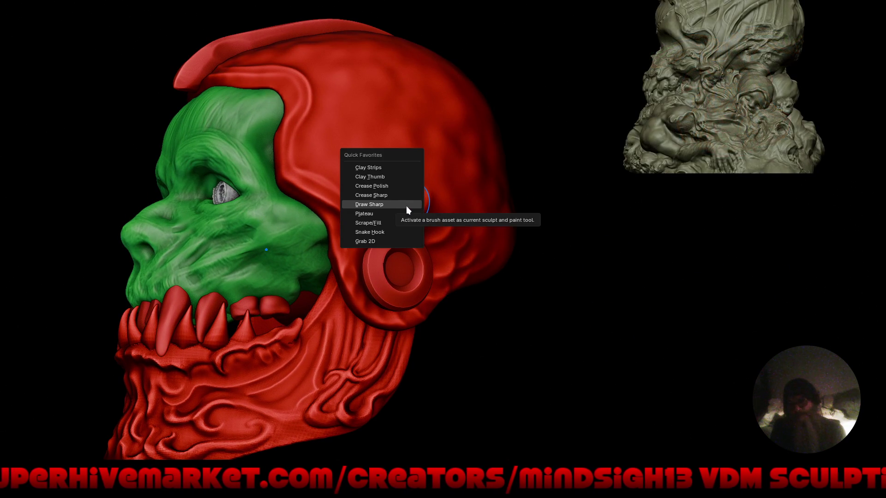
Step: Switch to the Draw Sharp brush and orbit to a side view of the helmet's ear disc and jaw
click(406, 206)
ctrl+right_drag(390, 202, 400, 162)
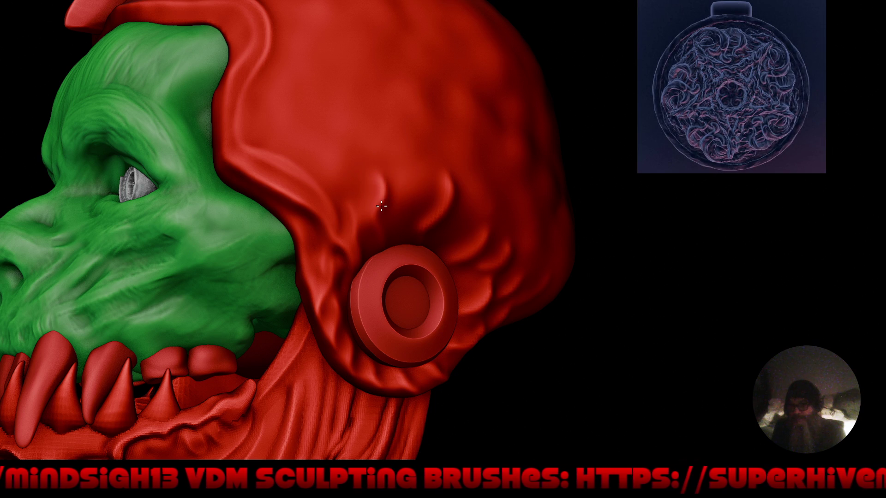
mouse_move(524, 188)
right_down()
mouse_move(479, 211)
mouse_move(466, 188)
mouse_move(473, 274)
mouse_move(444, 207)
mouse_move(440, 253)
right_up()
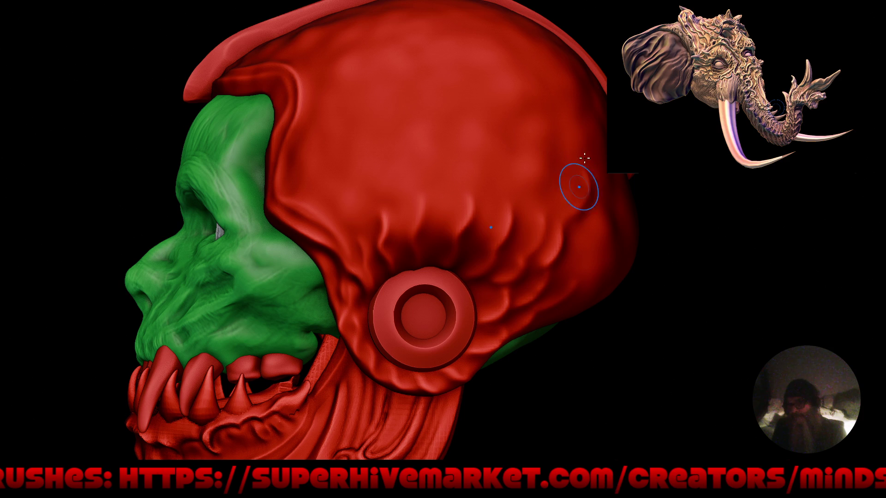
mouse_move(534, 172)
mouse_down()
mouse_move(594, 238)
mouse_move(515, 264)
mouse_move(611, 277)
mouse_move(546, 200)
mouse_move(459, 207)
mouse_move(603, 212)
mouse_move(582, 199)
mouse_move(572, 208)
mouse_move(560, 252)
mouse_move(508, 248)
mouse_move(518, 277)
mouse_move(497, 202)
mouse_up()
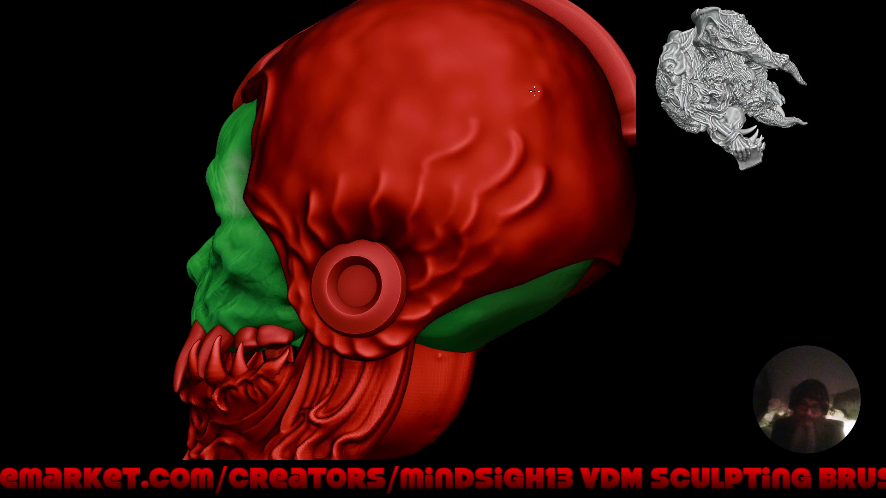
mouse_move(507, 118)
ctrl+right_down()
mouse_move(427, 222)
mouse_move(451, 312)
mouse_move(462, 263)
mouse_move(466, 336)
mouse_move(476, 319)
mouse_move(516, 295)
mouse_move(454, 276)
mouse_move(454, 225)
mouse_move(411, 234)
mouse_move(415, 222)
ctrl+right_up()
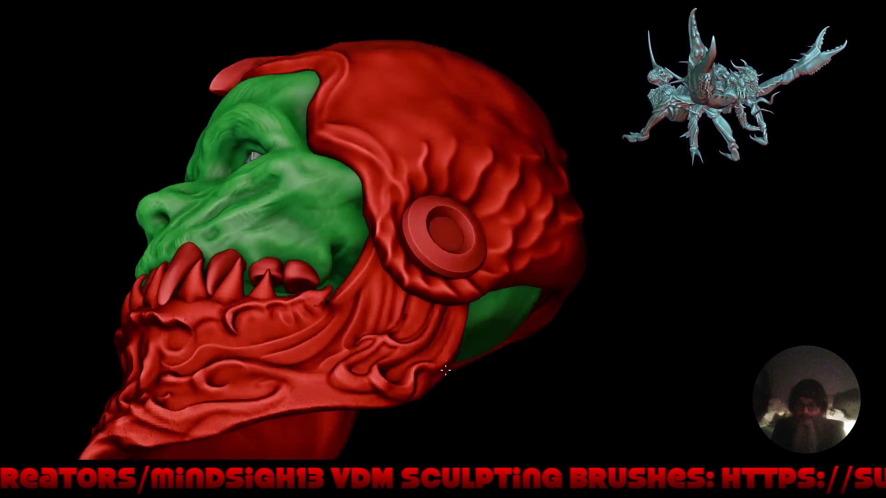
mouse_move(445, 369)
right_down()
mouse_move(450, 298)
mouse_move(431, 245)
right_up()
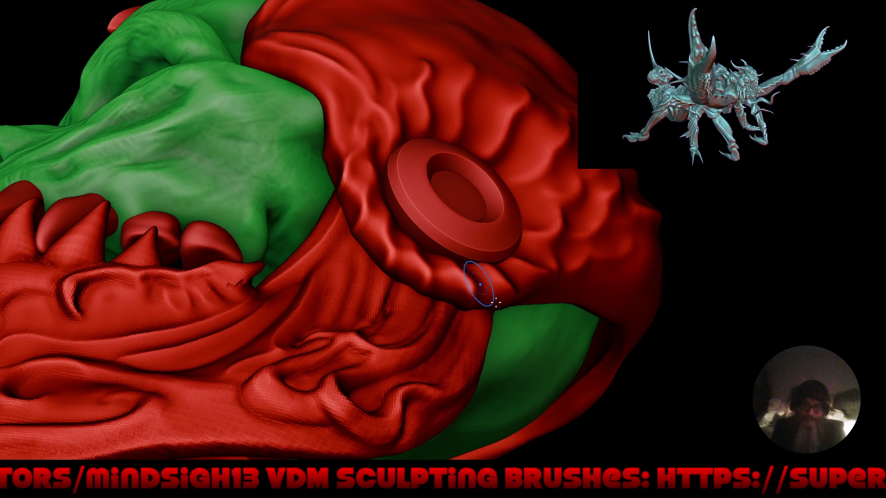
mouse_move(558, 276)
right_down()
mouse_move(510, 293)
mouse_move(518, 264)
right_up()
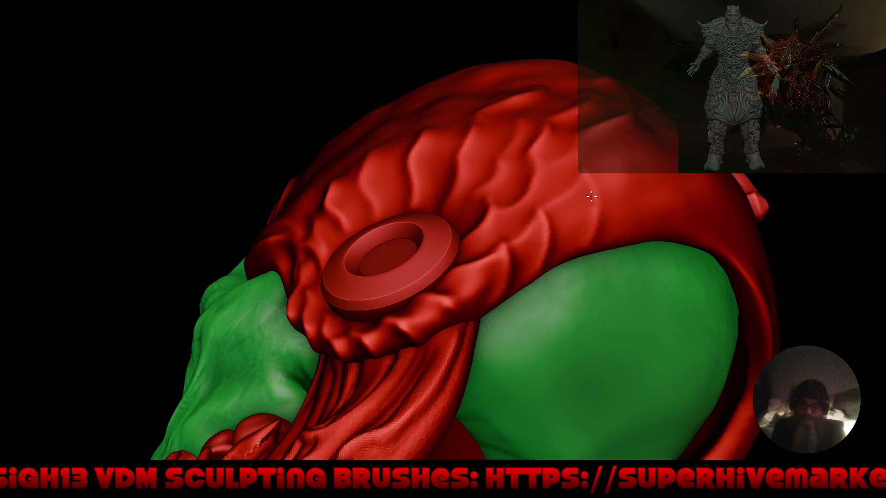
Step: Pull back to a three-quarter view, then rotate the skull to a left side profile
mouse_move(556, 205)
right_down()
mouse_move(544, 213)
mouse_move(592, 323)
mouse_move(572, 287)
right_up()
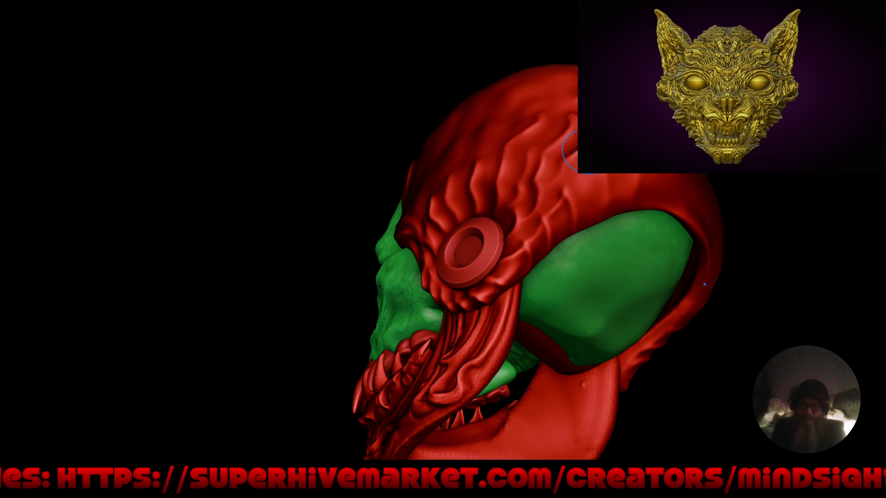
mouse_move(531, 241)
right_down()
mouse_move(573, 263)
mouse_move(576, 241)
right_up()
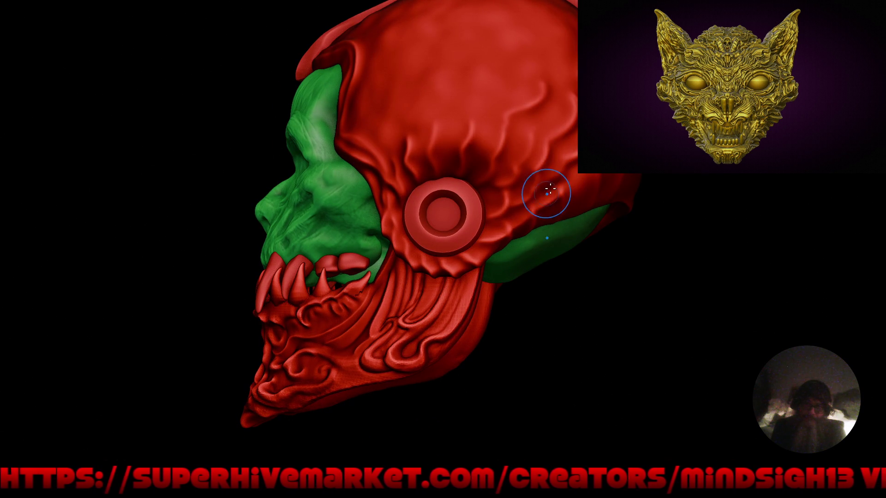
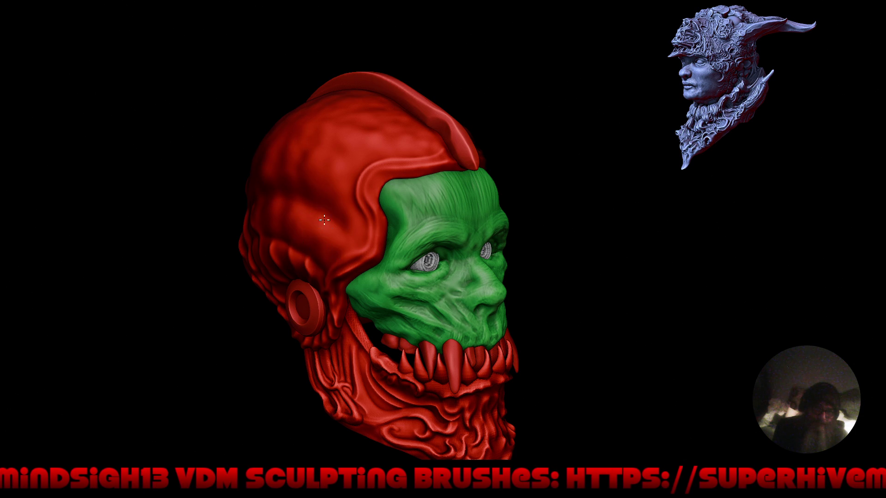
Step: Orbit the head through side, top and front views, then restore the full interface
drag(331, 246, 284, 216)
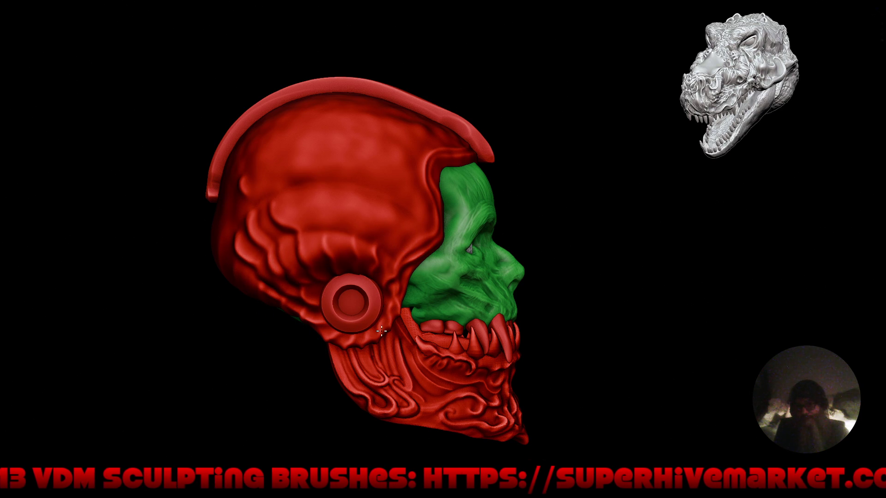
mouse_move(326, 340)
mouse_down()
mouse_move(326, 355)
mouse_move(324, 326)
mouse_up()
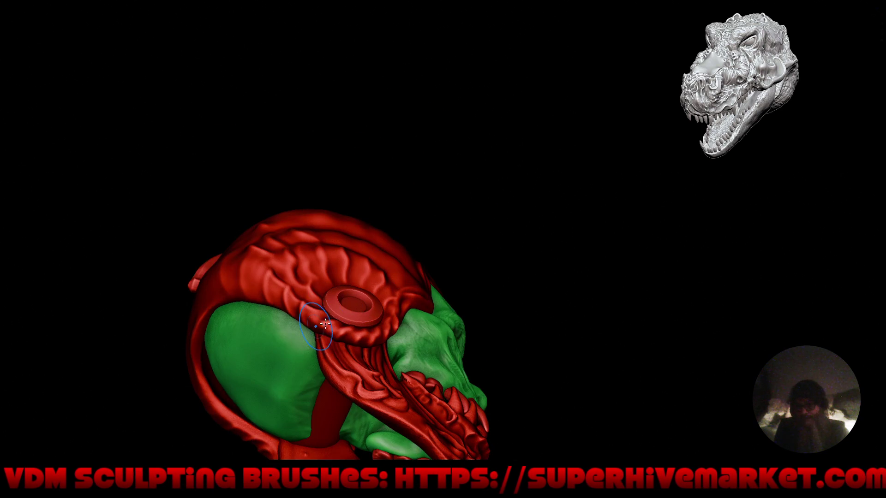
mouse_move(206, 257)
mouse_down()
mouse_move(323, 295)
mouse_move(304, 308)
mouse_up()
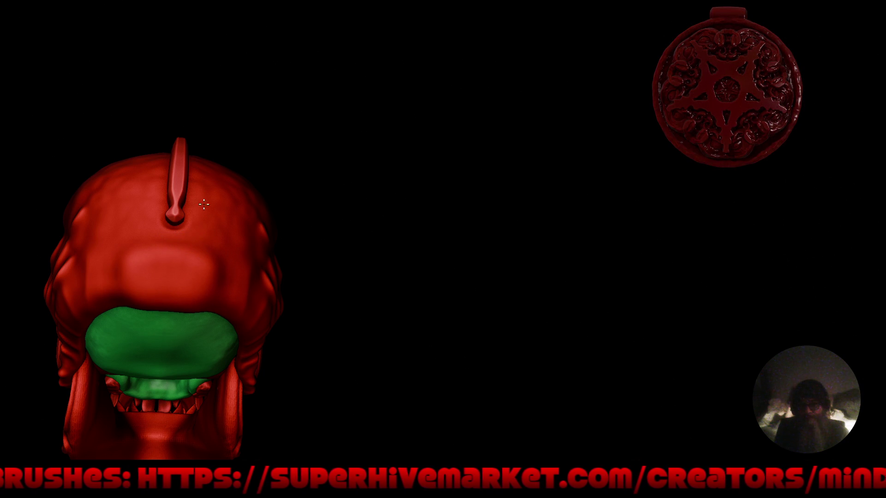
mouse_move(223, 233)
middle_down()
mouse_move(290, 324)
mouse_move(458, 290)
mouse_move(370, 276)
mouse_move(406, 316)
mouse_move(421, 240)
mouse_move(402, 258)
mouse_move(397, 286)
mouse_move(496, 281)
mouse_move(469, 285)
mouse_move(477, 294)
middle_up()
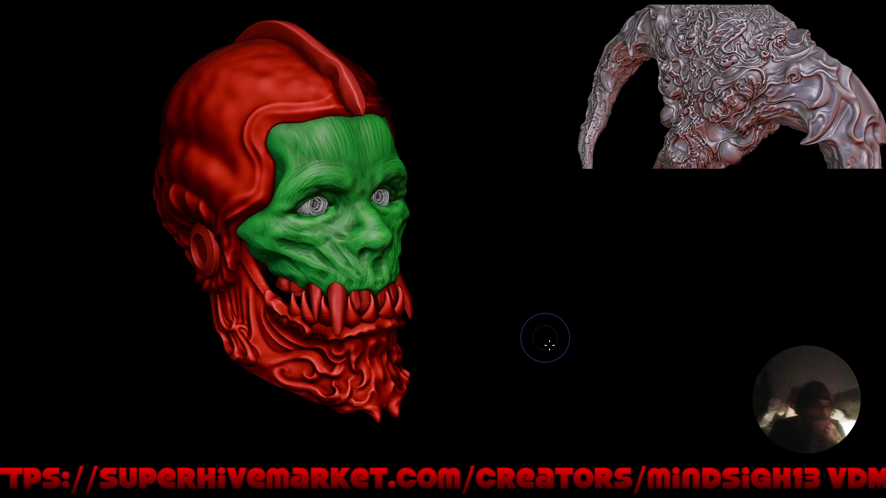
key(ctrl+alt+space)
mouse_move(502, 321)
middle_down()
mouse_move(458, 252)
mouse_move(475, 263)
mouse_move(445, 249)
mouse_move(493, 259)
mouse_move(485, 266)
mouse_move(533, 250)
middle_up()
Step: Switch viewport lighting to MatCap and try the pink-green, then peach matcaps
click(811, 194)
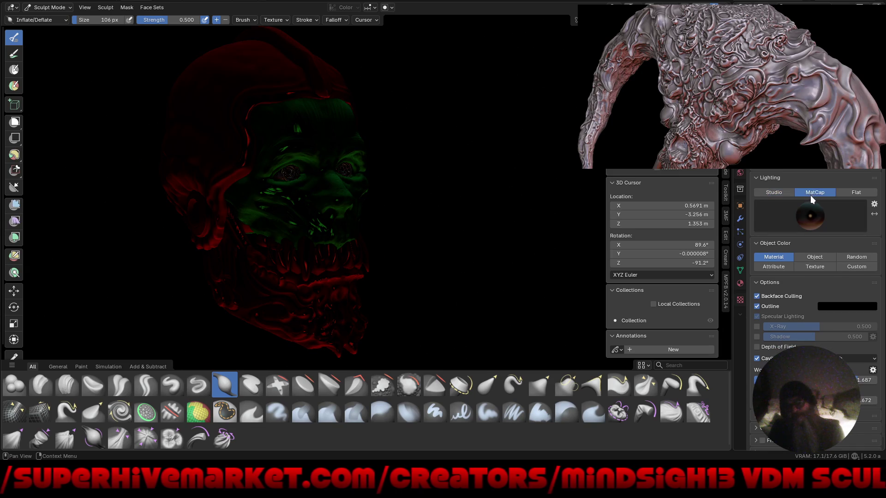
click(815, 221)
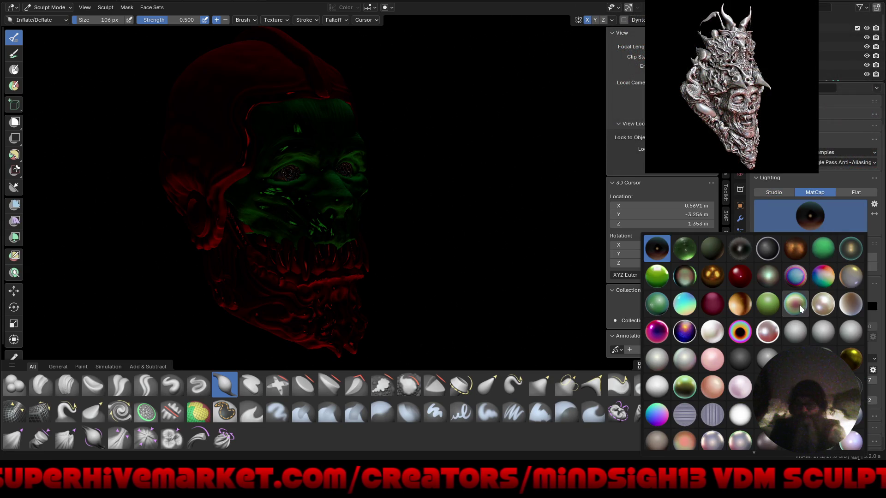
click(800, 304)
click(813, 215)
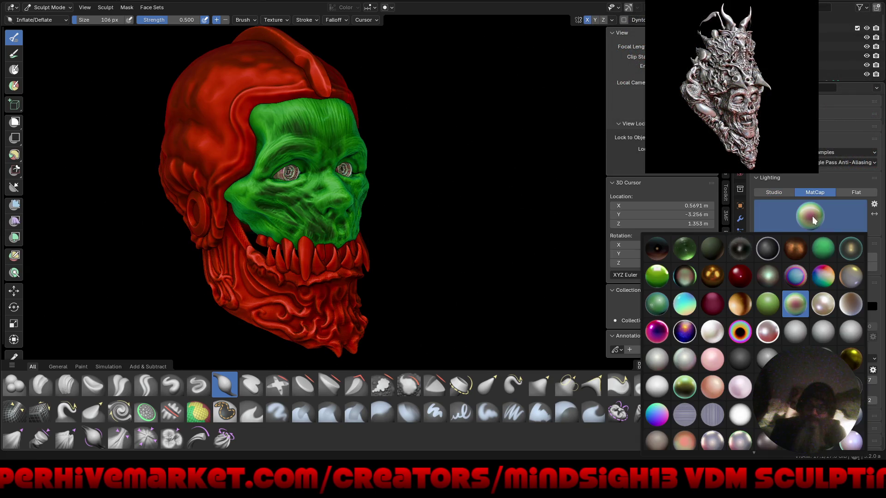
click(714, 391)
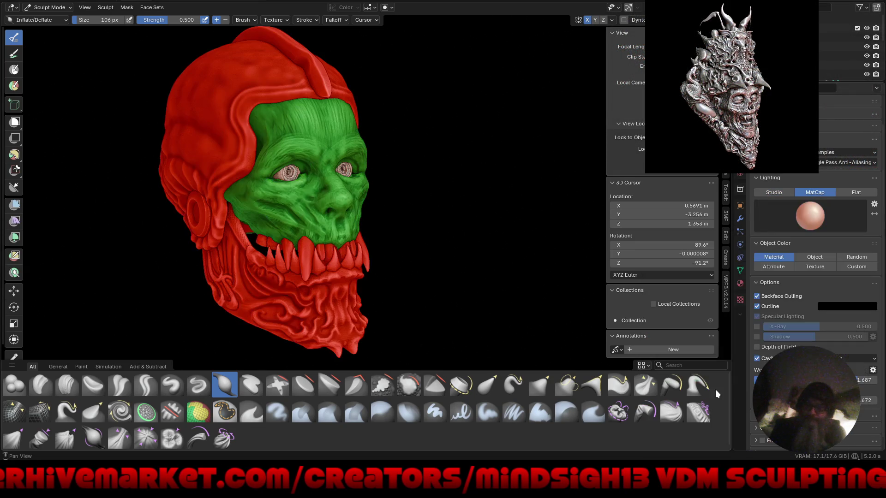
mouse_move(471, 288)
middle_down()
mouse_move(526, 276)
mouse_move(459, 273)
mouse_move(461, 282)
mouse_move(593, 247)
middle_up()
Step: Try dark red and grey matcaps, finally settling on the pinkish-red matcap
click(805, 219)
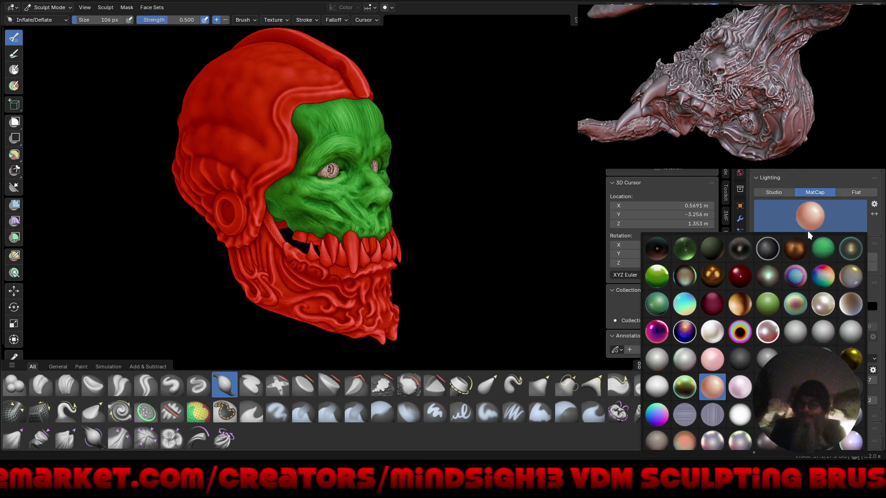
click(735, 278)
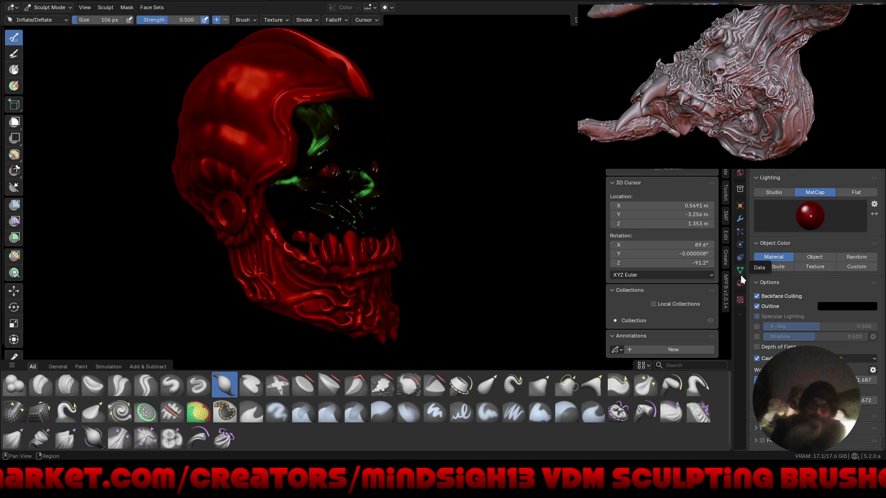
click(817, 218)
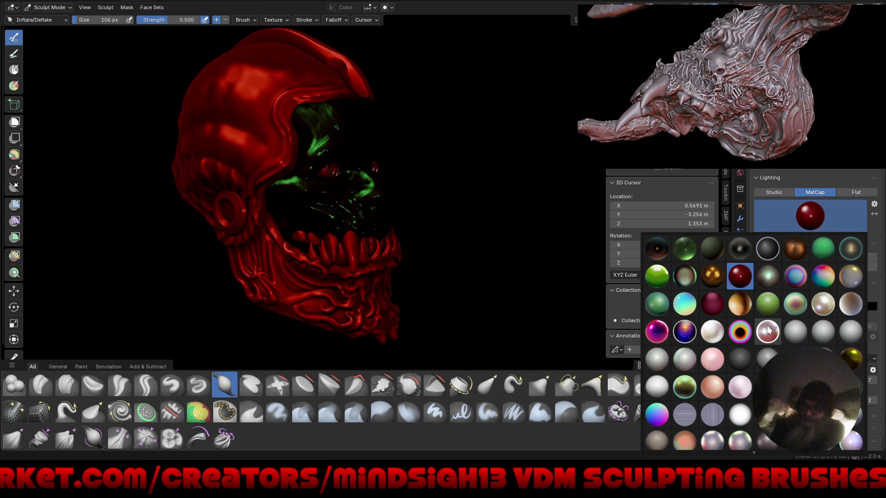
mouse_move(775, 461)
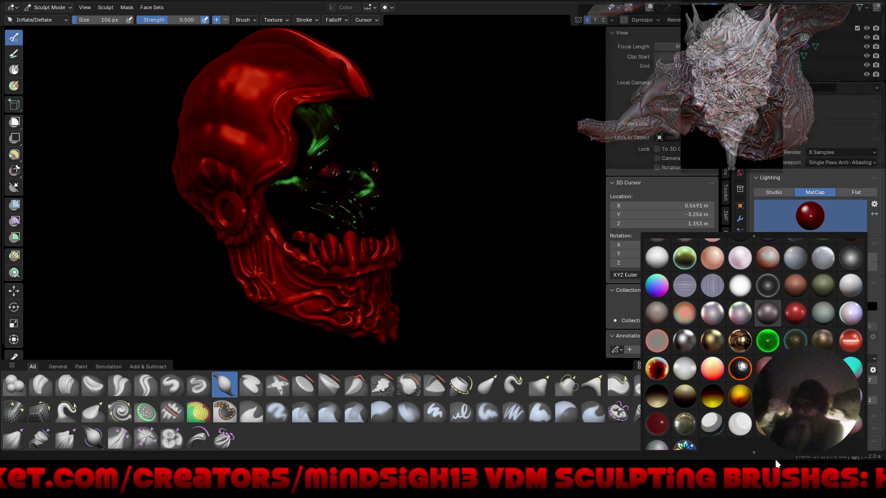
click(822, 298)
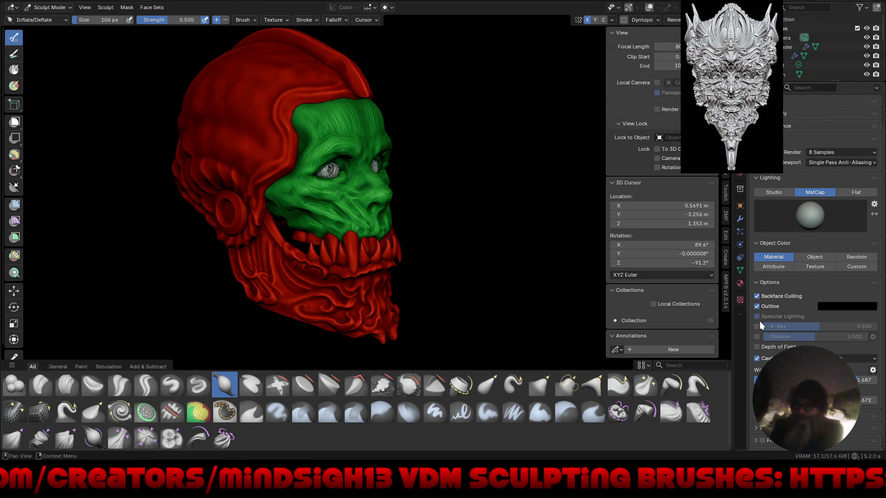
mouse_move(480, 203)
middle_down()
mouse_move(482, 229)
mouse_move(411, 214)
mouse_move(518, 228)
middle_up()
click(818, 220)
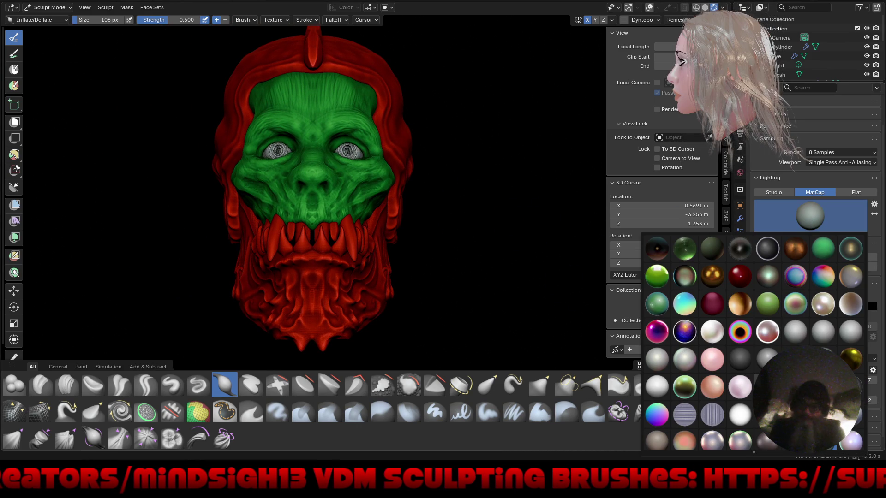
click(712, 386)
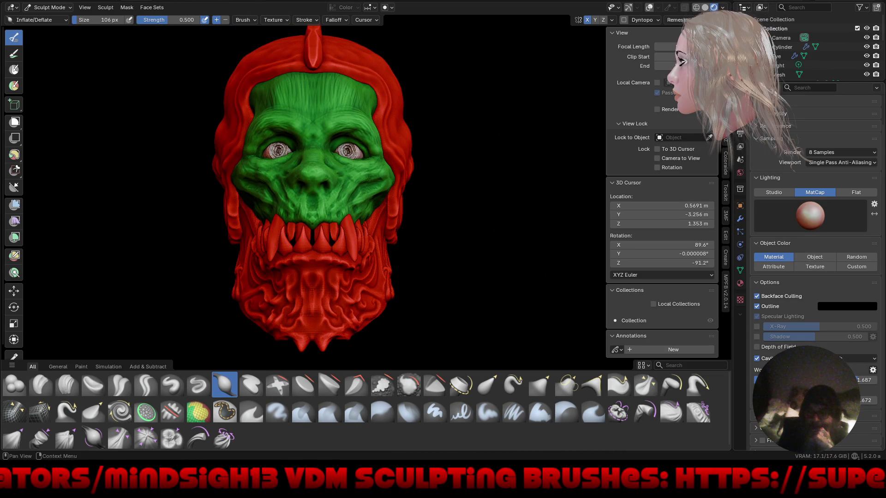
mouse_move(520, 247)
middle_down()
mouse_move(447, 231)
mouse_move(445, 240)
mouse_move(425, 239)
mouse_move(411, 171)
middle_up()
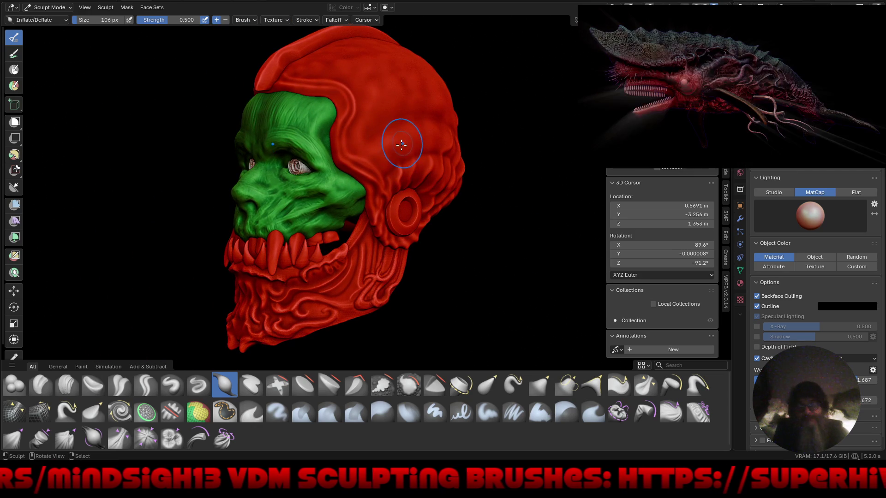
Step: Select the Paint Hard brush and set its colour to dark red
click(13, 54)
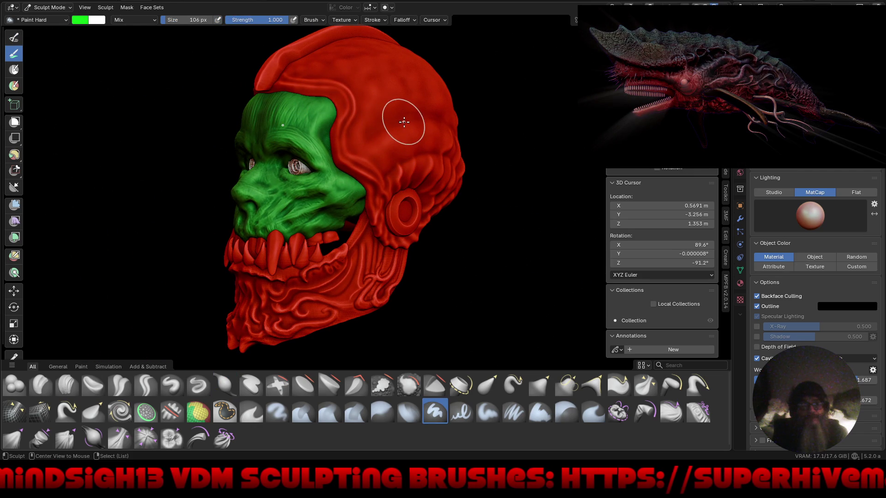
click(78, 20)
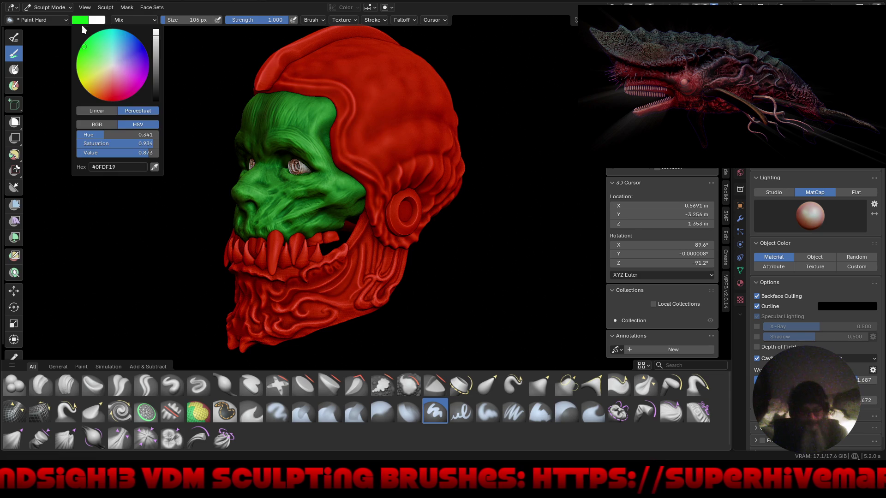
drag(113, 94, 111, 102)
drag(155, 81, 156, 80)
Step: Enable Cavity auto-masking and enlarge the brush to 226 px
click(384, 8)
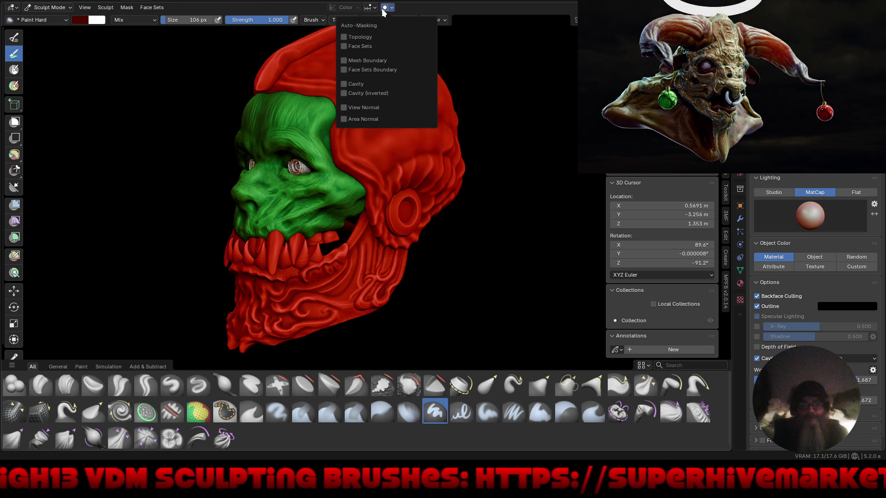
click(345, 83)
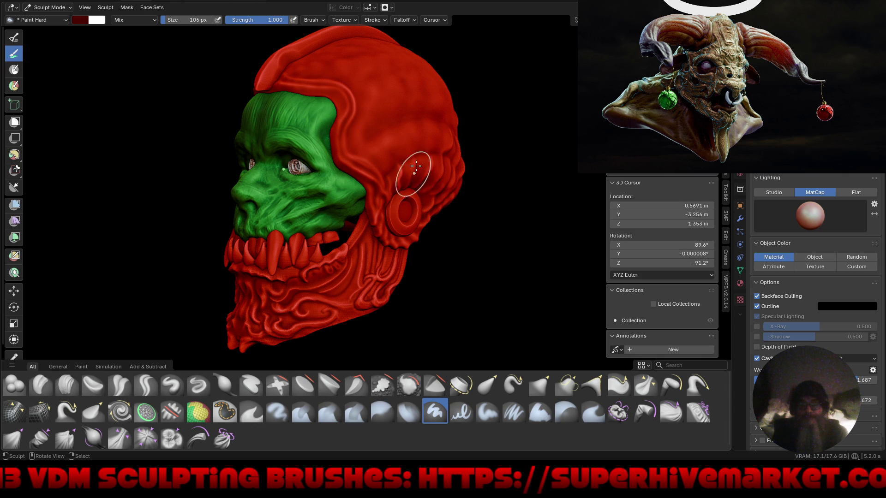
key(bracketright)
key(bracketright)
key(bracketright)
mouse_move(457, 162)
middle_down()
mouse_move(462, 152)
mouse_move(439, 158)
mouse_move(417, 94)
middle_up()
Step: Check the painted colour attribute and shade the viewport by painted colours
click(392, 8)
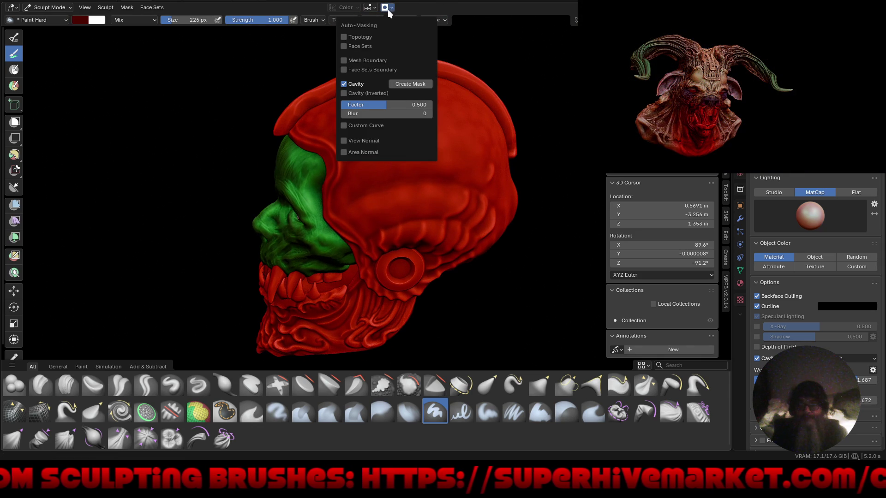
click(344, 8)
click(387, 8)
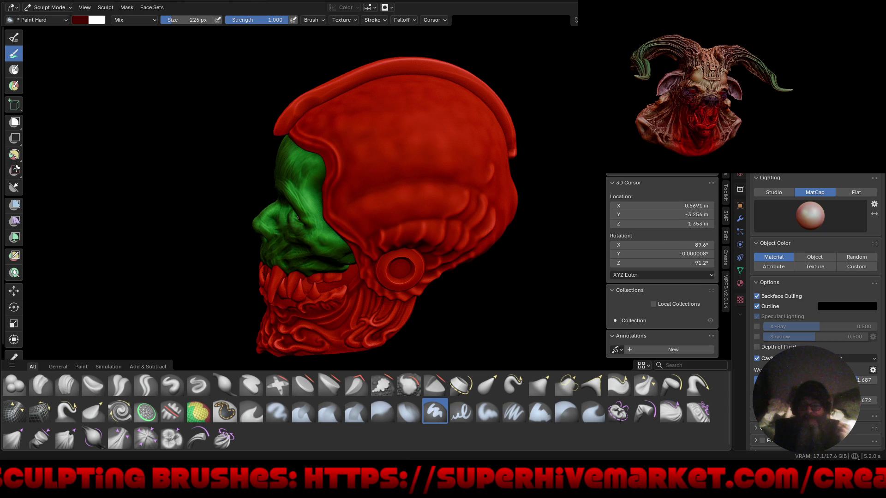
click(782, 269)
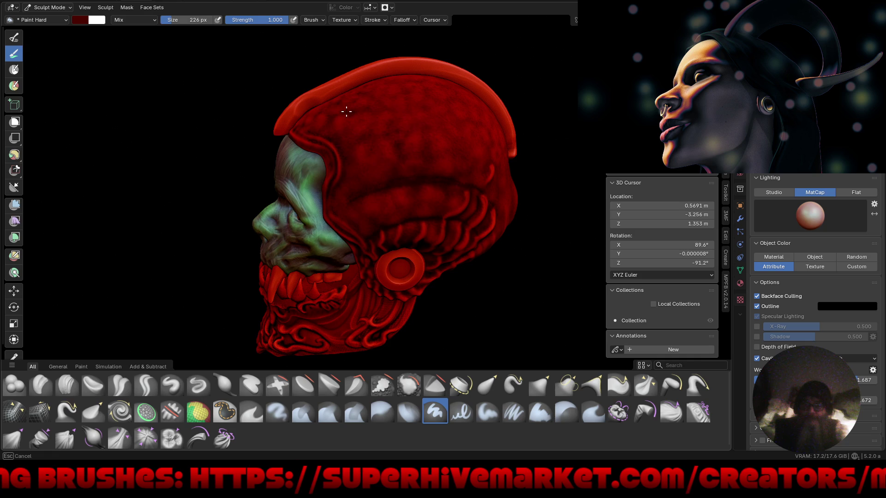
Step: Hide the interface and view the painted skull from a zoomed-out right three-quarter angle
mouse_move(355, 193)
middle_down()
mouse_move(419, 192)
mouse_move(397, 173)
mouse_move(398, 161)
middle_up()
key(ctrl+alt+space)
mouse_move(429, 194)
middle_down()
mouse_move(590, 200)
mouse_move(495, 195)
middle_up()
scroll(546, 205, down, 3)
middle_drag(546, 205, 453, 230)
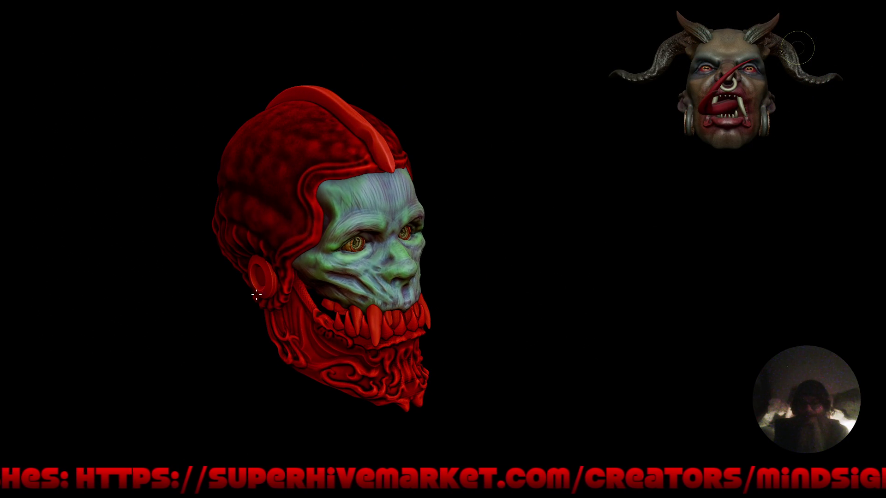
Step: Orbit to a left profile and select the lower jaw piece
middle_drag(252, 183, 129, 216)
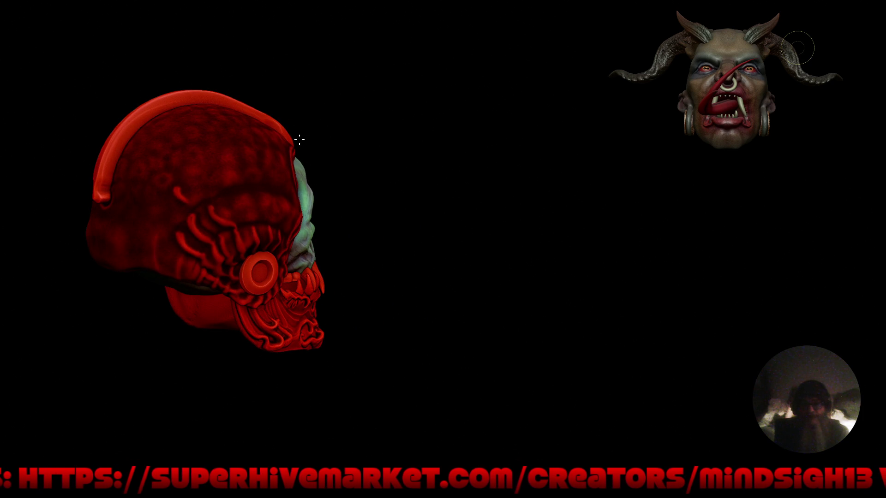
mouse_move(312, 209)
middle_down()
mouse_move(351, 328)
mouse_move(346, 383)
middle_up()
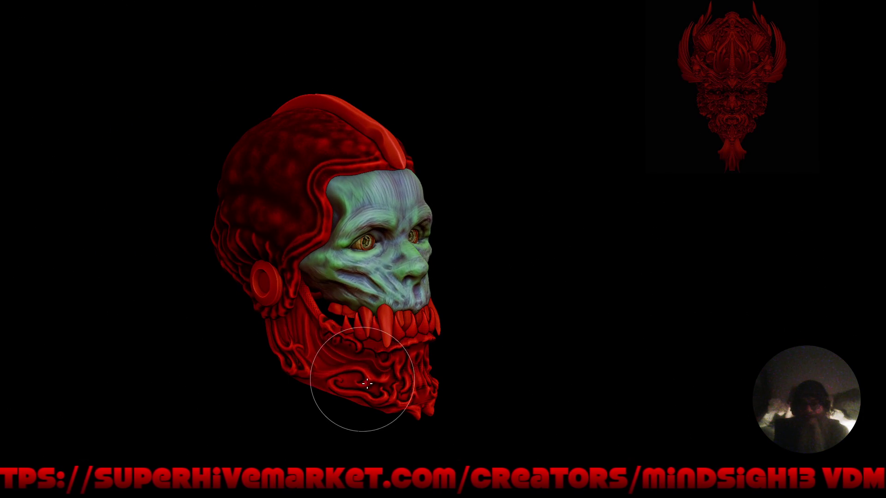
alt+click(383, 392)
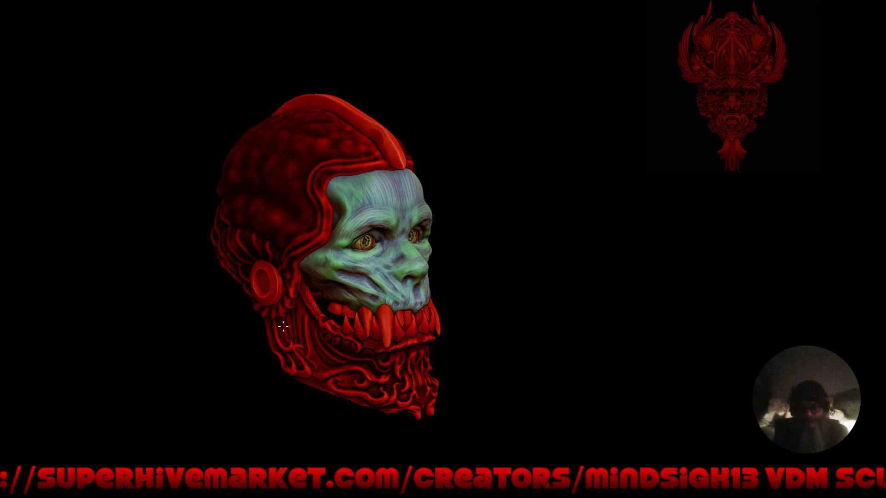
mouse_move(439, 352)
middle_down()
mouse_move(345, 330)
mouse_move(355, 334)
middle_up()
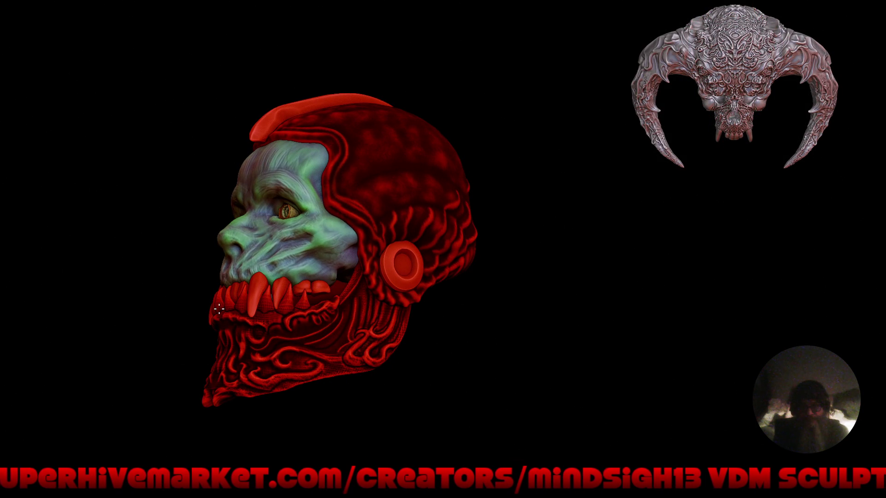
Step: Make the ear disc the active object and restore the full interface
alt+click(414, 249)
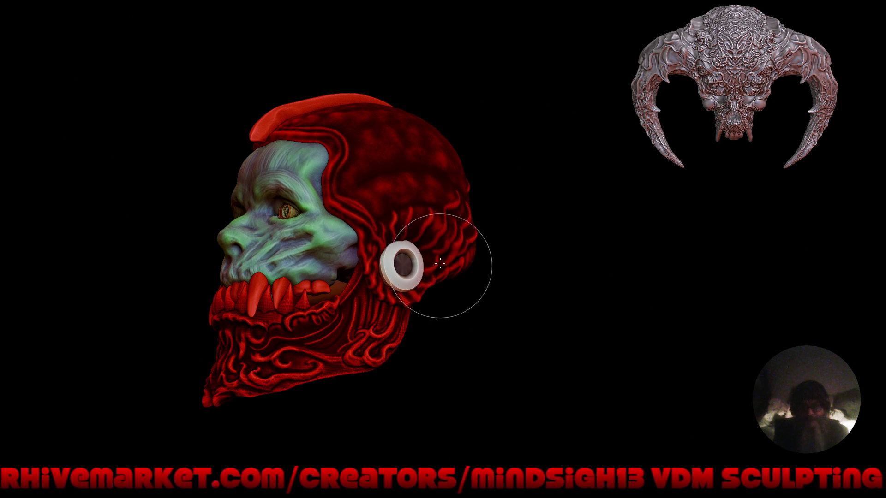
key(ctrl+alt+space)
mouse_move(401, 227)
middle_down()
mouse_move(390, 232)
mouse_move(381, 203)
middle_up()
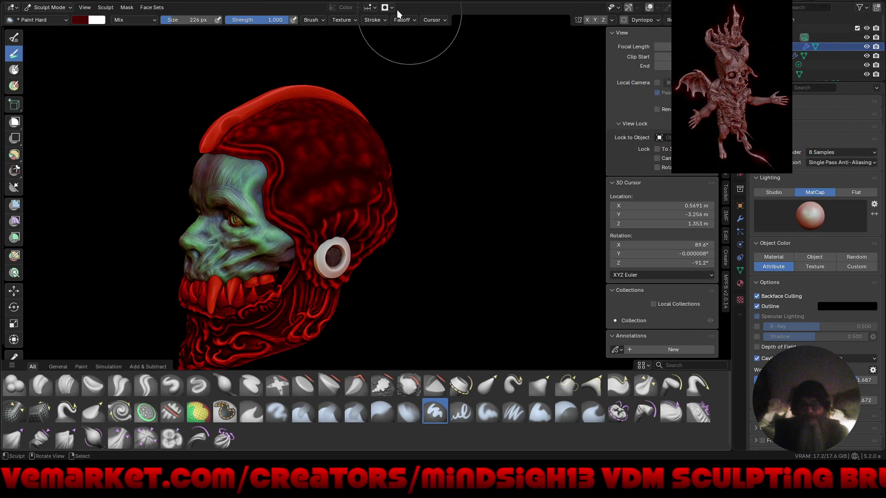
click(391, 8)
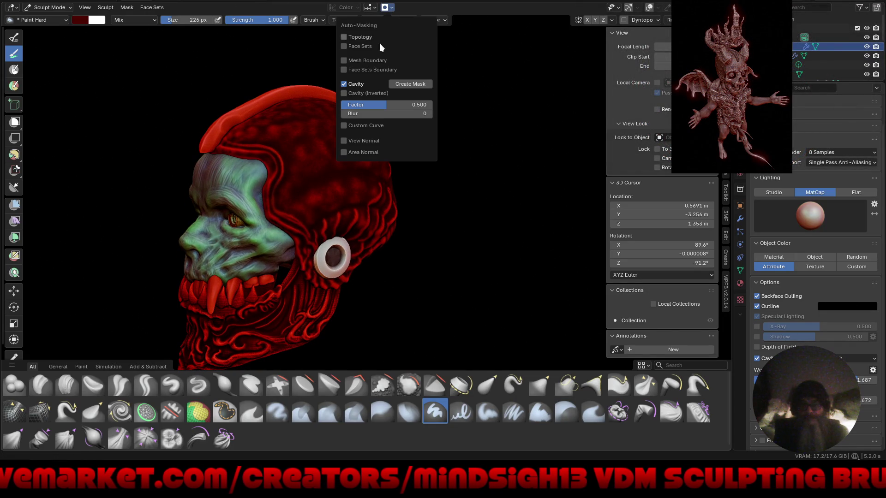
Step: Brighten the paint colour to vivid red and paint the pale ear ring red
key(t)
click(98, 20)
drag(173, 80, 175, 45)
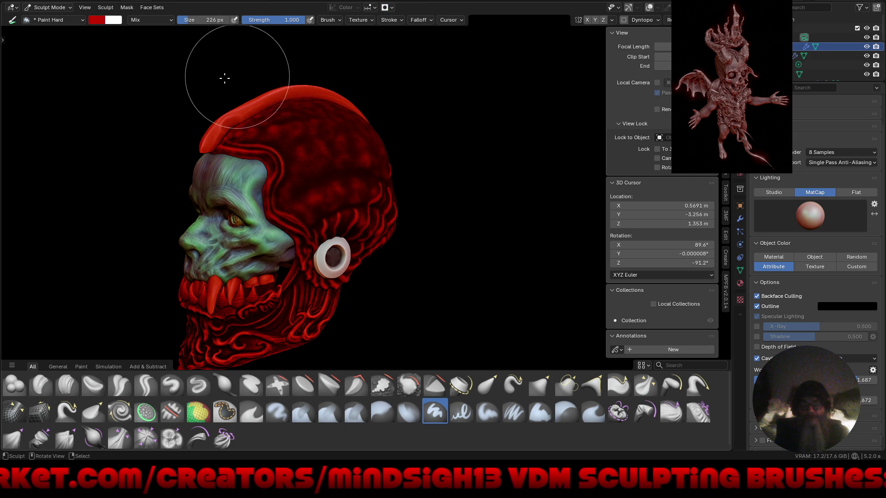
key(t)
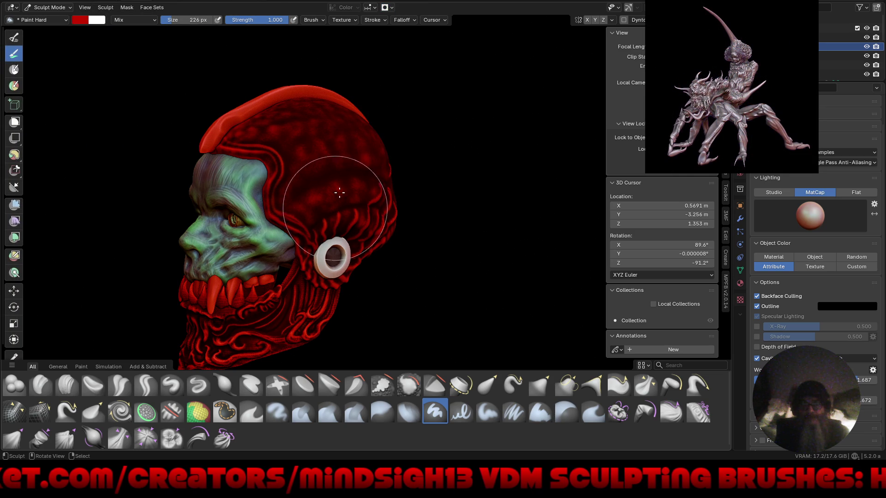
drag(326, 277, 324, 277)
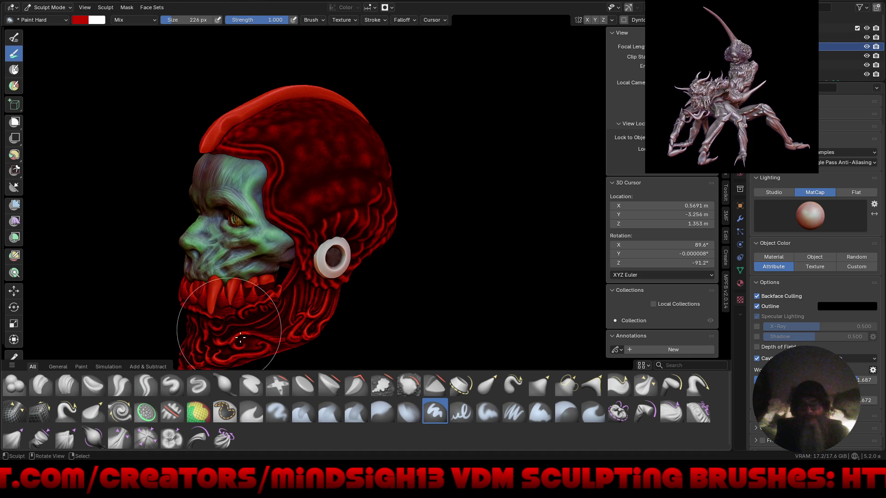
shift+middle_drag(241, 335, 277, 232)
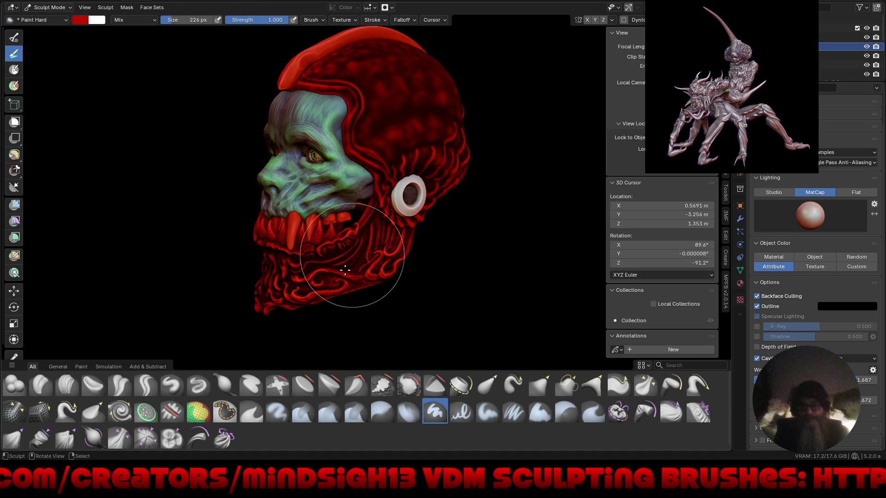
mouse_move(406, 264)
middle_down()
mouse_move(303, 217)
mouse_move(412, 299)
mouse_move(432, 296)
middle_up()
mouse_move(406, 174)
middle_down()
mouse_move(435, 227)
mouse_move(454, 187)
middle_up()
mouse_move(450, 187)
mouse_down()
mouse_move(418, 192)
mouse_move(443, 184)
mouse_up()
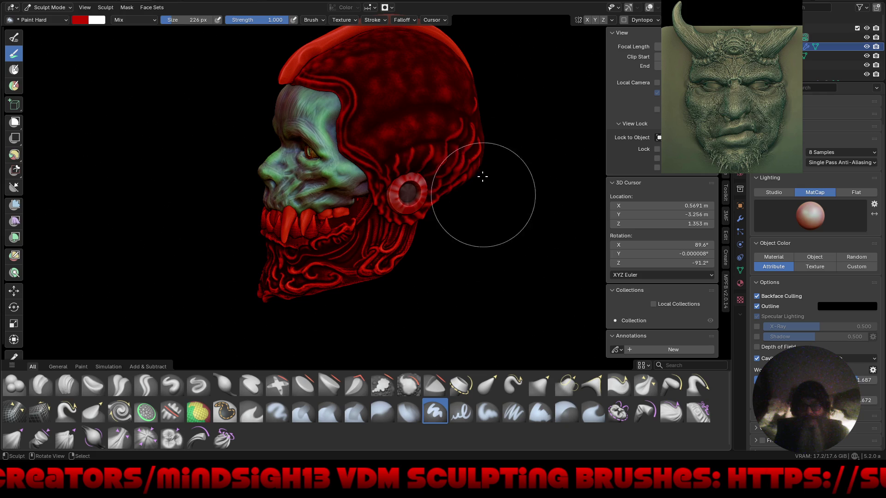
Step: Paint over the ear ring in orange, then zoom out to the whole head
click(80, 20)
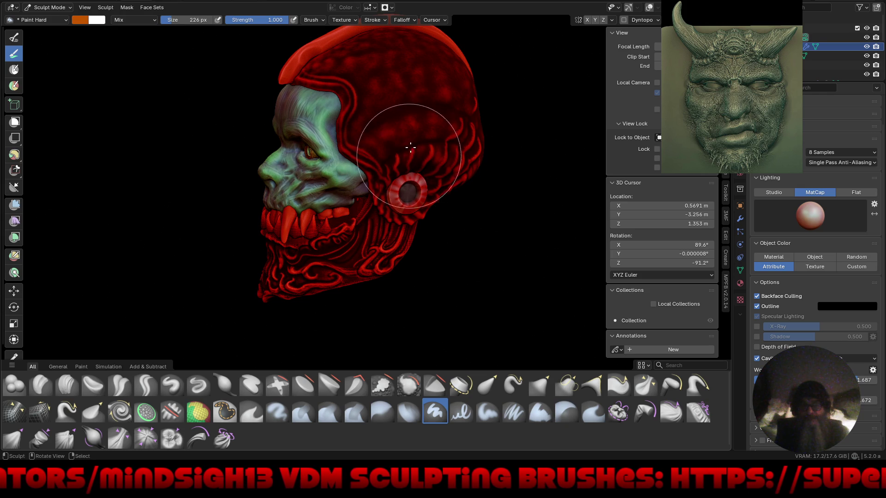
mouse_move(382, 175)
ctrl+middle_down()
mouse_move(424, 124)
mouse_move(423, 172)
ctrl+middle_up()
mouse_move(422, 173)
mouse_down()
mouse_move(443, 272)
mouse_move(355, 227)
mouse_move(492, 194)
mouse_move(439, 209)
mouse_move(399, 271)
mouse_up()
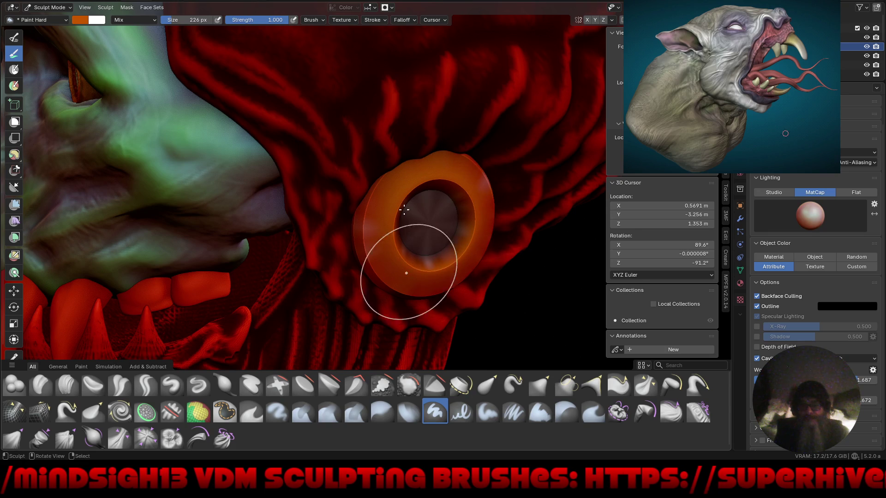
scroll(406, 240, down, 10)
mouse_move(475, 212)
middle_down()
mouse_move(421, 283)
mouse_move(443, 274)
mouse_move(393, 275)
mouse_move(536, 263)
mouse_move(419, 277)
mouse_move(472, 277)
mouse_move(445, 276)
mouse_move(461, 261)
middle_up()
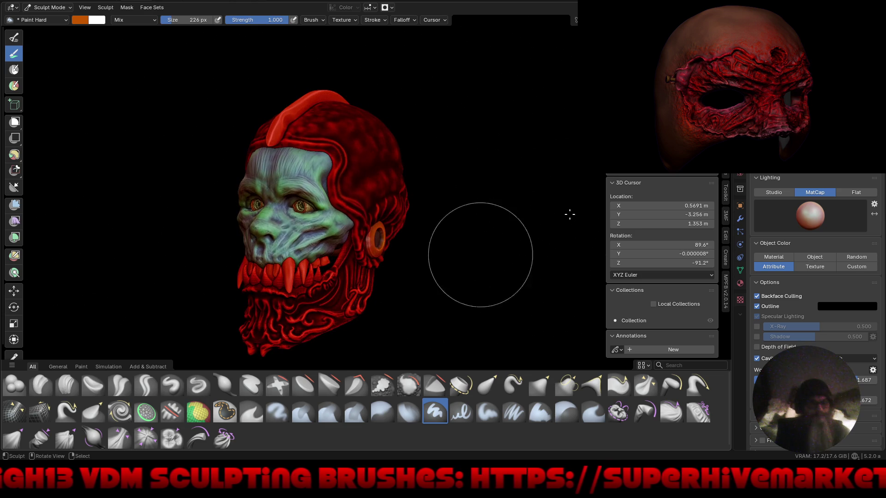
Step: Set the Symmetrize Direction to +X to -X from a front view
ctrl+scroll(664, 263, up, 1)
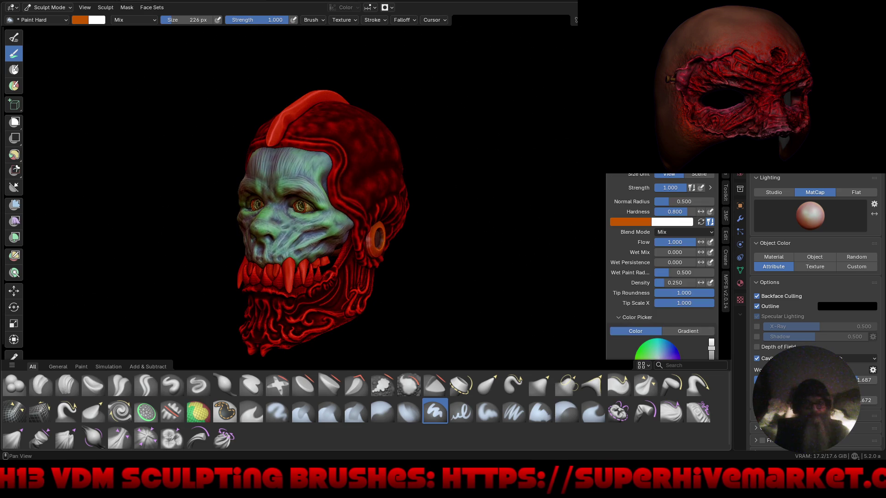
scroll(643, 307, down, 10)
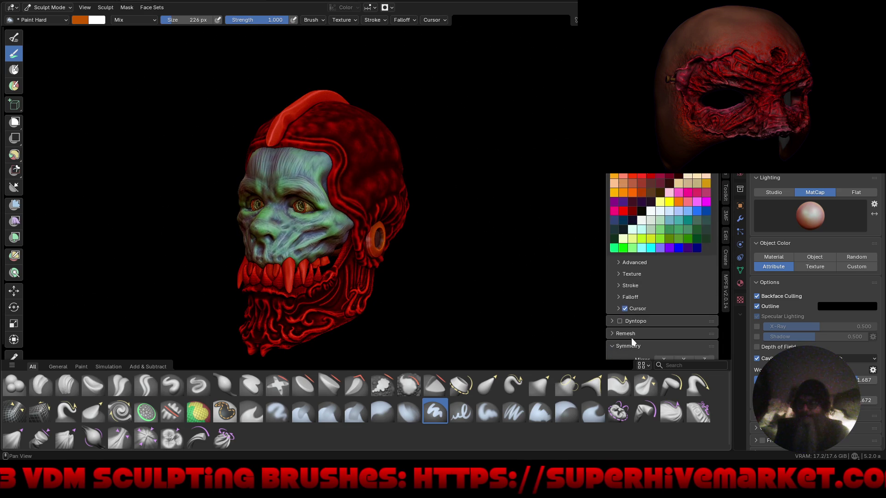
scroll(631, 338, down, 8)
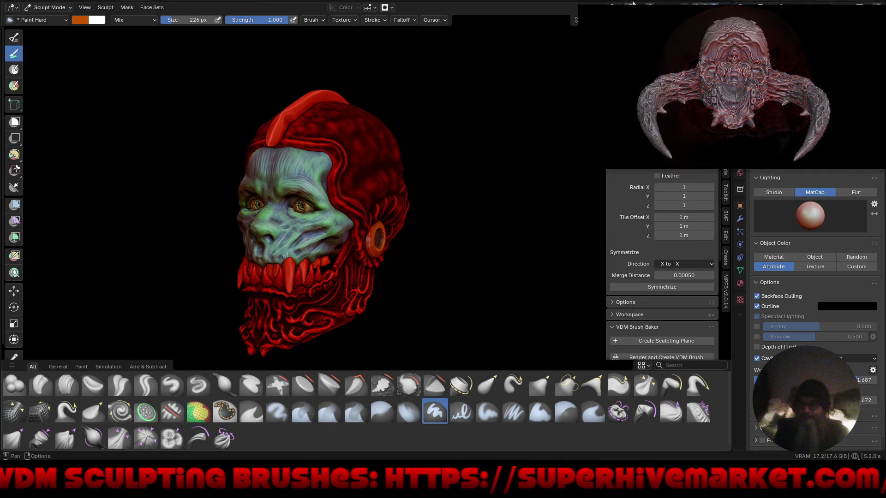
middle_drag(537, 220, 668, 217)
click(681, 263)
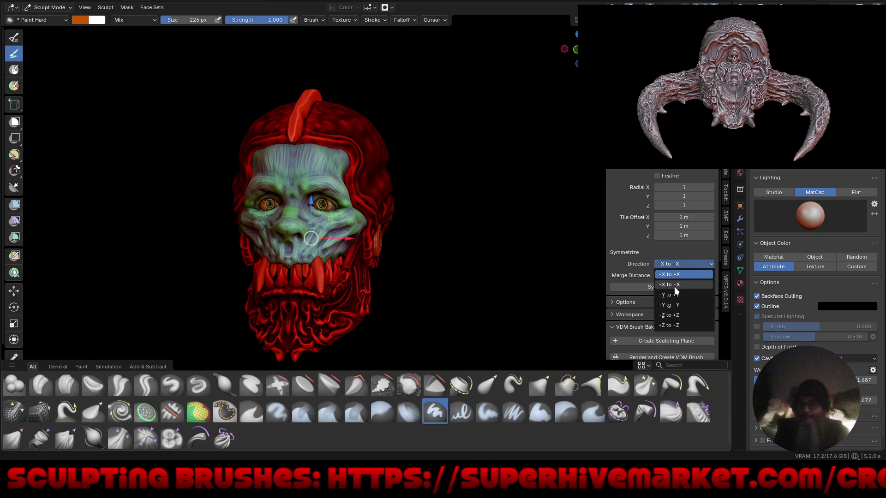
click(679, 273)
Step: Undo the stray orange on the jaw and switch to Draw Sharp at 50 px
mouse_move(505, 283)
middle_down()
mouse_move(526, 279)
mouse_move(496, 273)
mouse_move(372, 292)
middle_up()
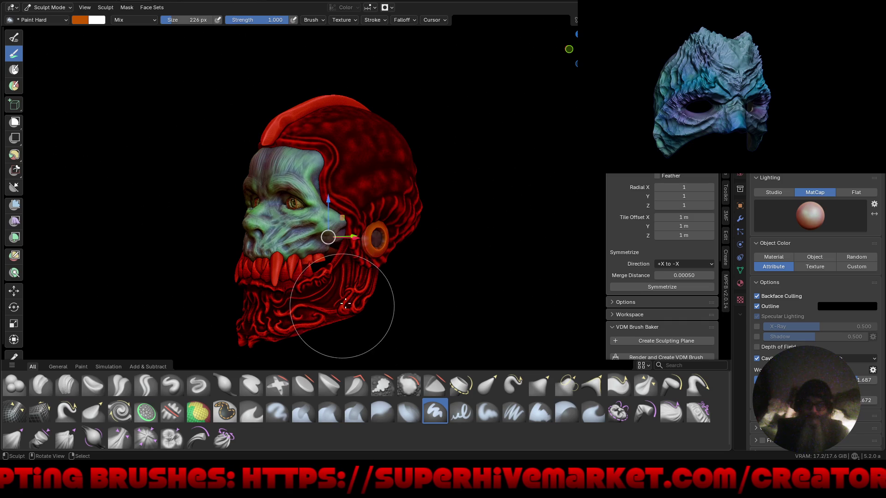
click(355, 298)
key(ctrl+z)
right_click(391, 295)
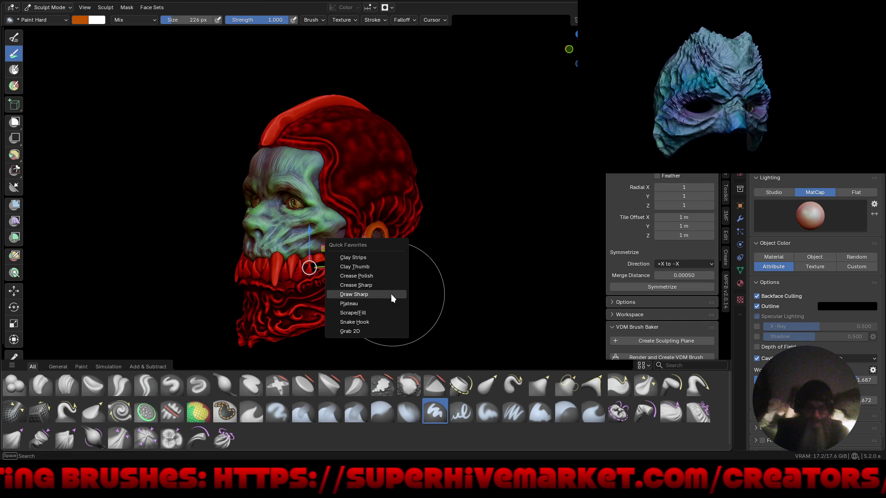
click(388, 294)
key(f)
click(420, 297)
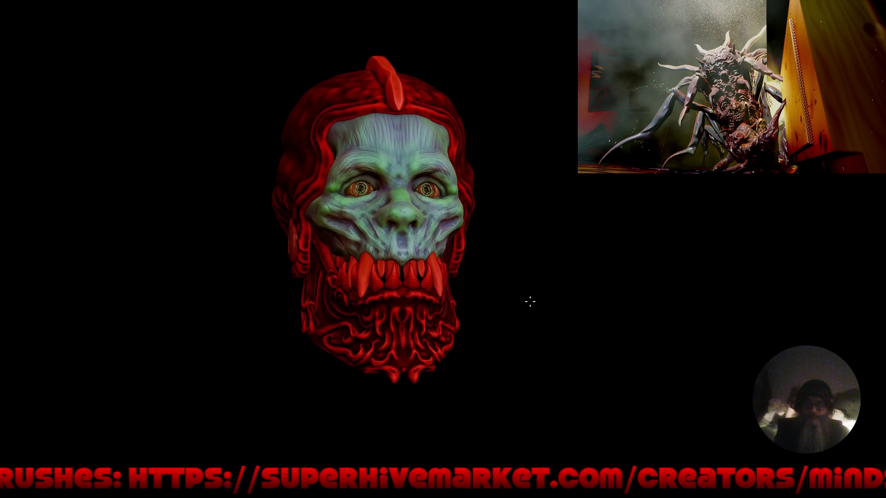
mouse_move(530, 302)
middle_down()
mouse_move(495, 291)
mouse_move(497, 314)
mouse_move(517, 316)
mouse_move(475, 288)
middle_up()
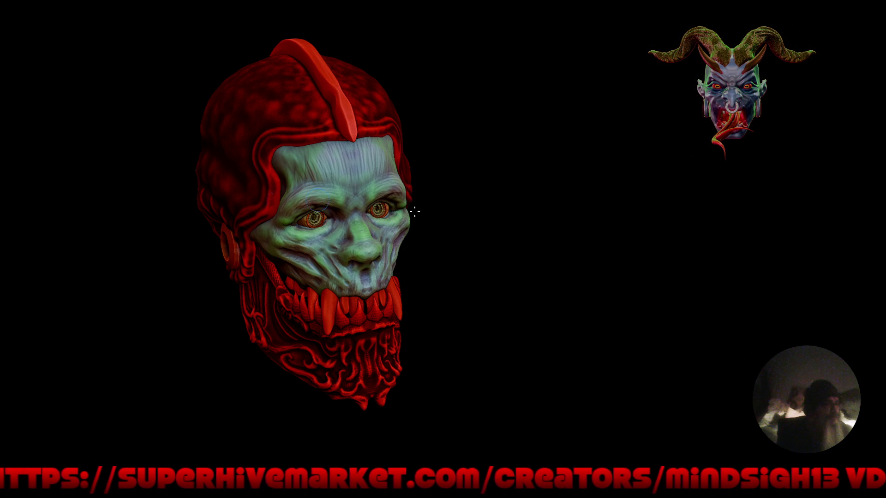
mouse_move(534, 271)
middle_down()
mouse_move(514, 318)
mouse_move(501, 300)
middle_up()
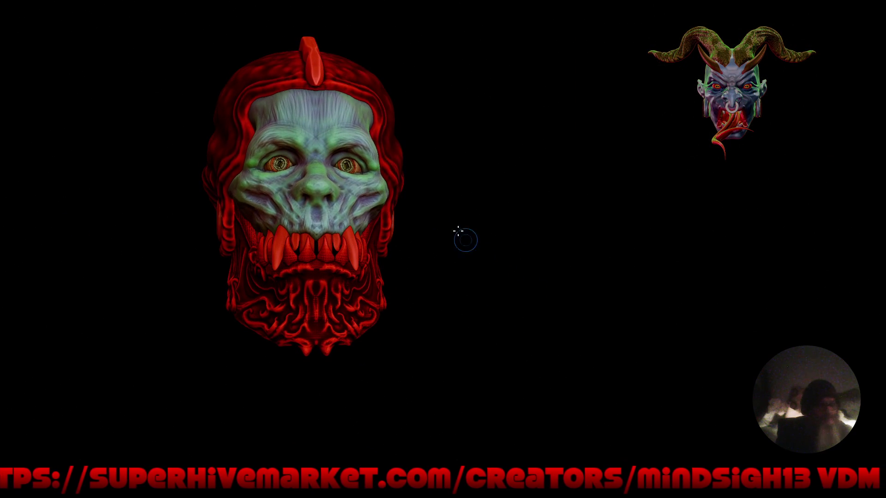
mouse_move(428, 218)
shift+middle_down()
mouse_move(522, 243)
mouse_move(520, 200)
mouse_move(464, 305)
mouse_move(466, 288)
mouse_move(563, 292)
mouse_move(527, 267)
shift+middle_up()
scroll(463, 305, up, 5)
scroll(461, 250, down, 3)
mouse_move(466, 308)
middle_down()
mouse_move(503, 292)
mouse_move(482, 293)
middle_up()
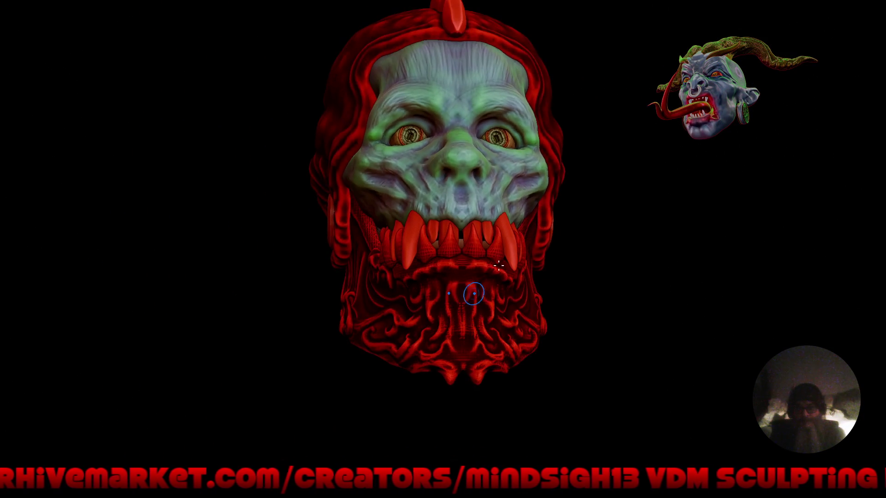
middle_drag(472, 333, 434, 315)
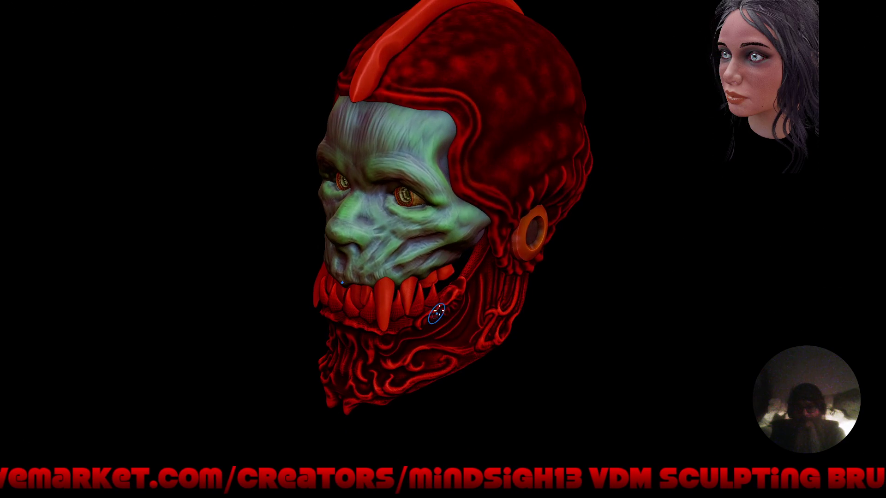
scroll(455, 272, up, 3)
middle_drag(478, 227, 490, 296)
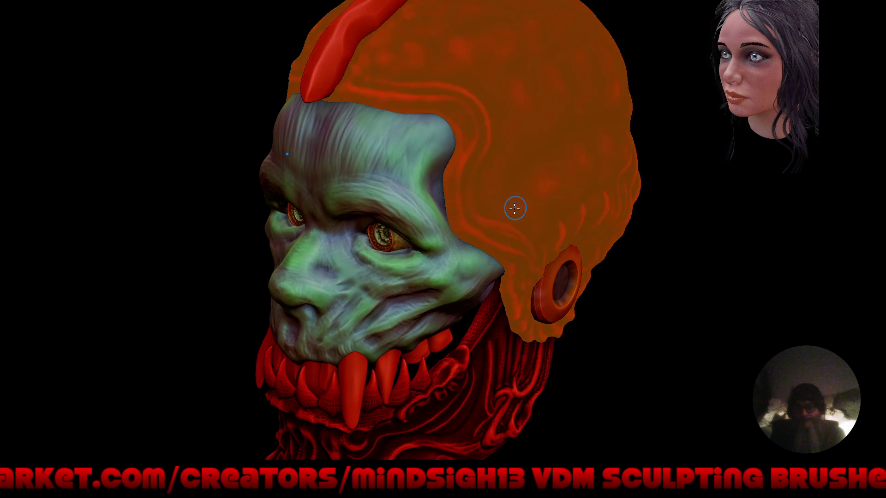
mouse_move(502, 205)
middle_down()
mouse_move(514, 223)
mouse_move(513, 193)
mouse_move(474, 207)
mouse_move(484, 198)
middle_up()
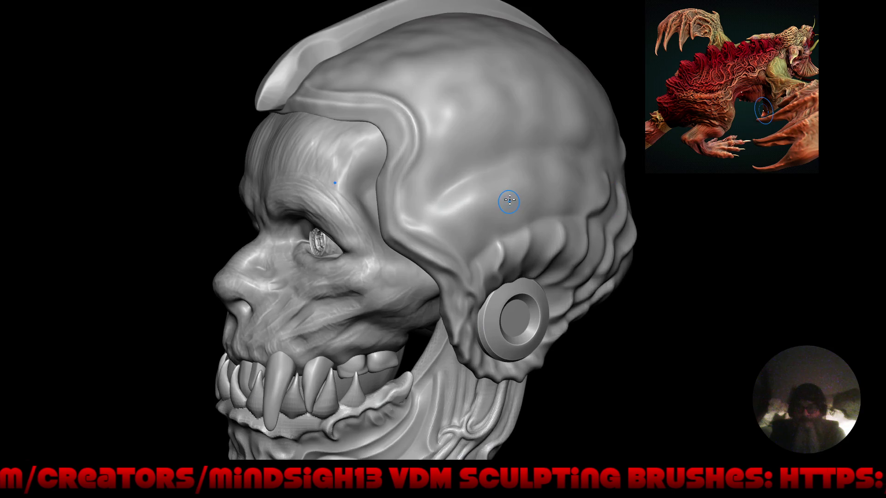
Step: Pick a different sculpt brush from Quick Favorites, viewing the head in side profile
mouse_move(522, 167)
middle_down()
mouse_move(517, 233)
mouse_move(497, 241)
mouse_move(409, 120)
mouse_move(412, 172)
middle_up()
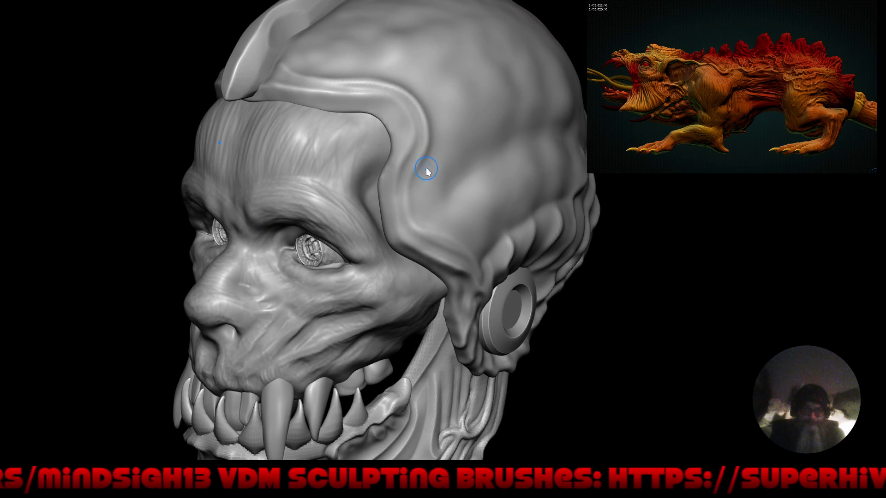
right_click(425, 167)
click(425, 162)
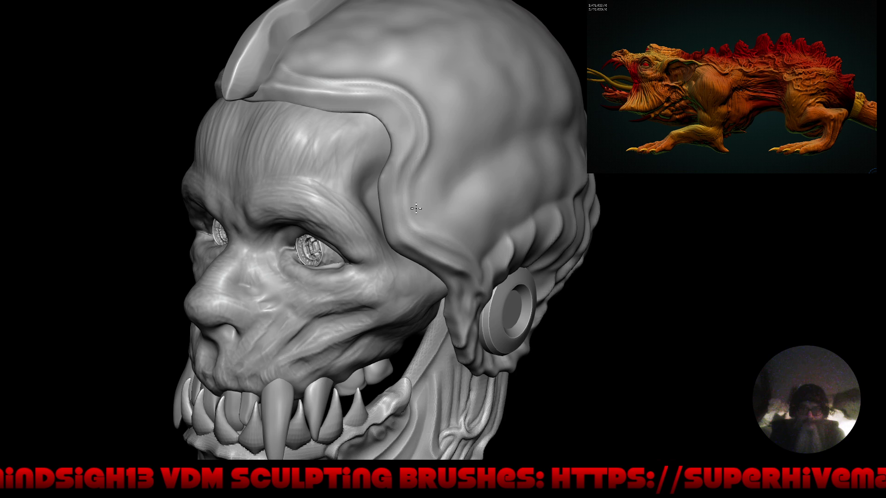
mouse_move(427, 210)
middle_down()
mouse_move(406, 211)
mouse_move(415, 167)
middle_up()
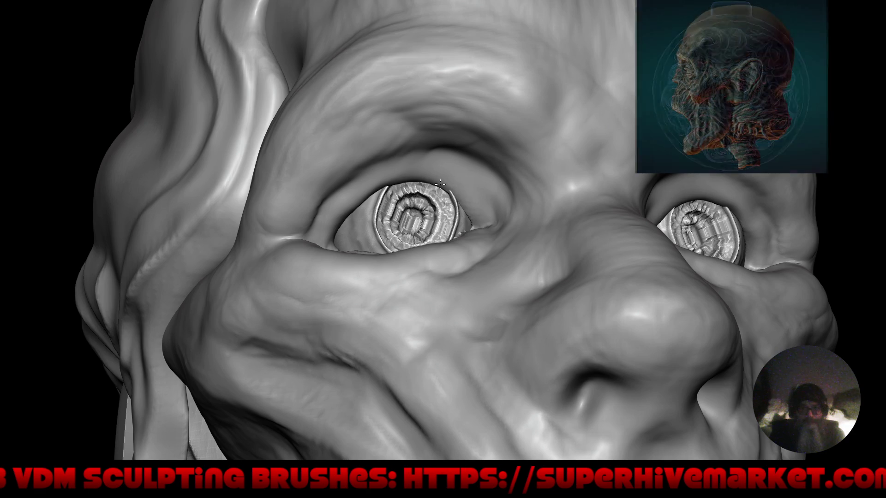
Step: Carve sharper upper eyelid folds beside the coin eyes and wrinkles into the cheek creases
drag(463, 197, 418, 178)
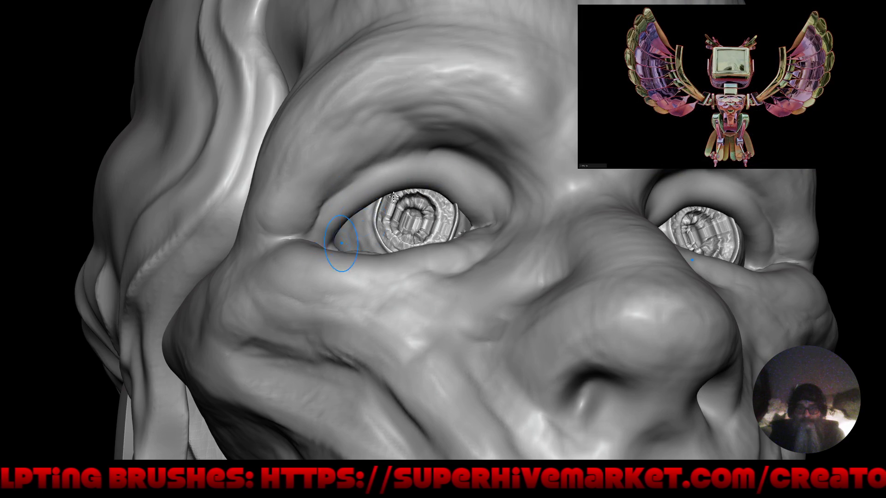
mouse_move(315, 200)
mouse_down()
mouse_move(396, 152)
mouse_move(295, 217)
mouse_move(411, 126)
mouse_move(417, 139)
mouse_move(441, 135)
mouse_up()
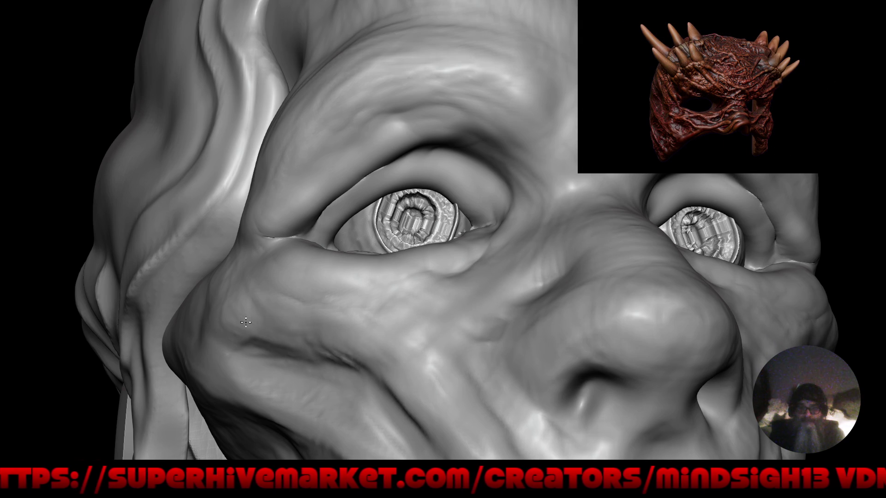
mouse_move(324, 346)
mouse_down()
mouse_move(364, 380)
mouse_move(292, 342)
mouse_move(391, 406)
mouse_up()
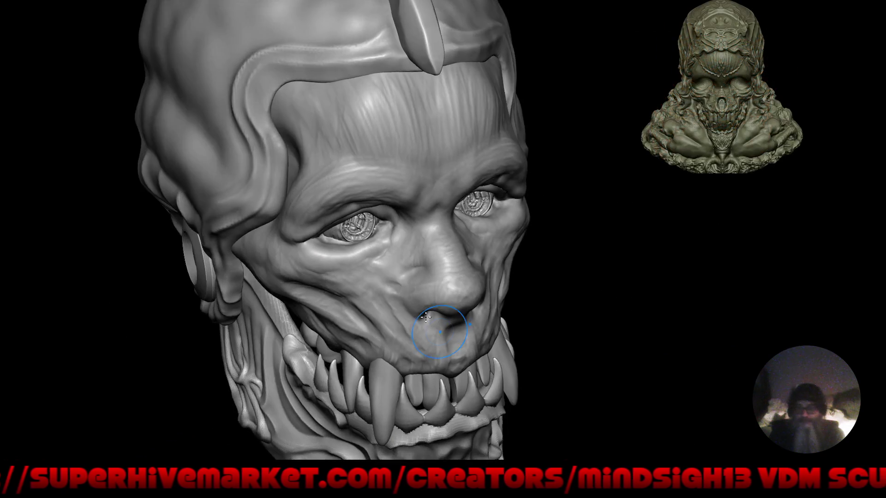
right_drag(426, 318, 449, 301)
middle_drag(450, 301, 475, 323)
scroll(455, 159, up, 5)
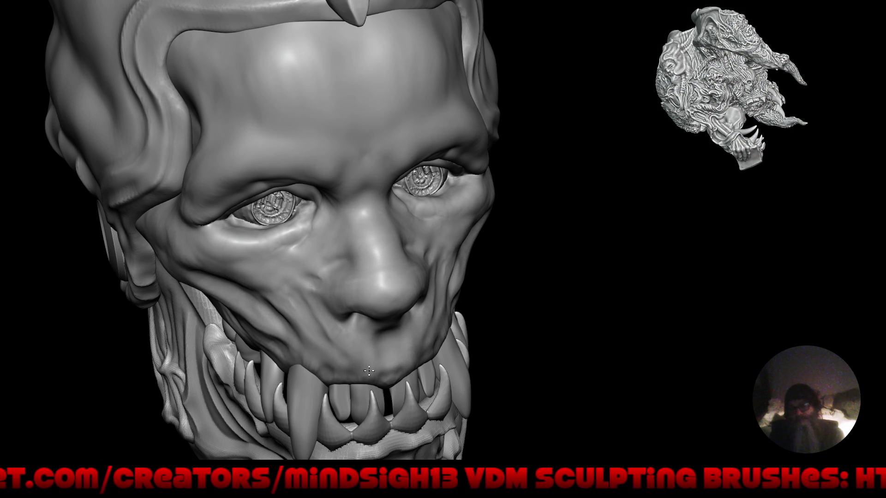
Step: Frame the whole head, orbit to three-quarter front, and restore header, toolbars and side panels
key(f)
mouse_move(353, 289)
right_down()
mouse_move(449, 299)
mouse_move(450, 196)
right_up()
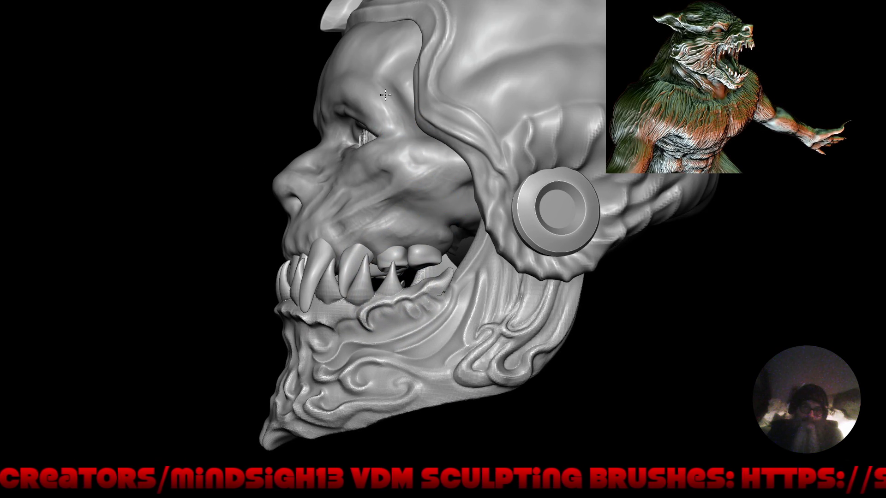
mouse_move(446, 228)
right_down()
mouse_move(443, 212)
mouse_move(514, 216)
mouse_move(422, 203)
mouse_move(465, 243)
mouse_move(566, 234)
mouse_move(519, 229)
mouse_move(497, 249)
mouse_move(536, 233)
mouse_move(502, 219)
mouse_move(526, 257)
mouse_move(518, 269)
mouse_move(548, 253)
right_up()
key(ctrl+alt+space)
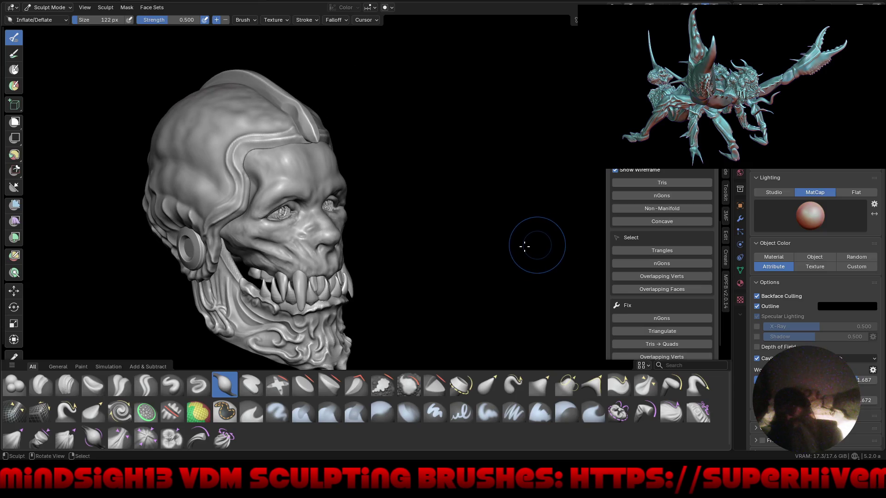